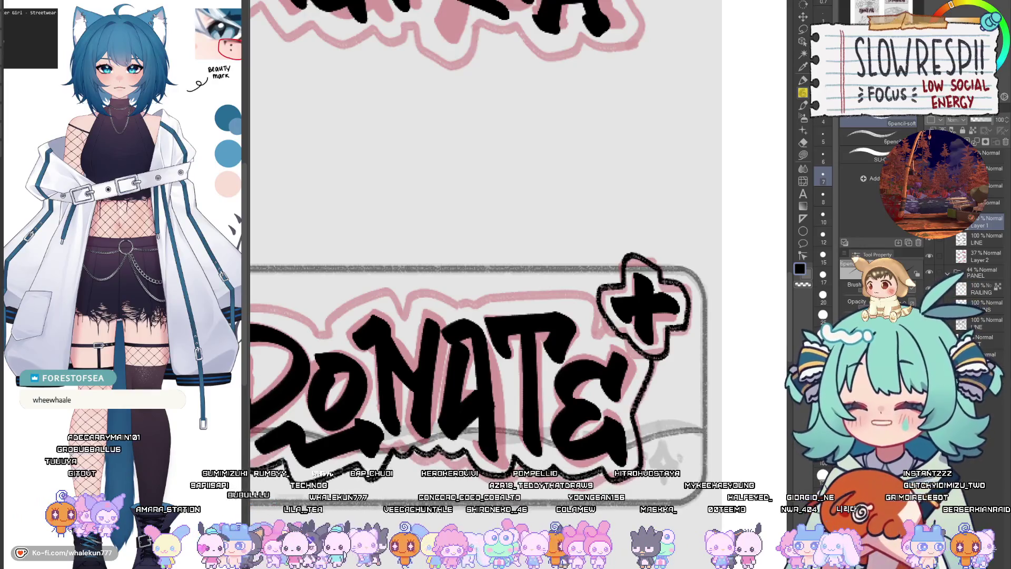
# - Frame the whole DONATE lettering and its plus sign in view
pyautogui.moveTo(455, 420); pyautogui.dragTo(589, 413)
pyautogui.moveTo(422, 337); pyautogui.dragTo(522, 353)
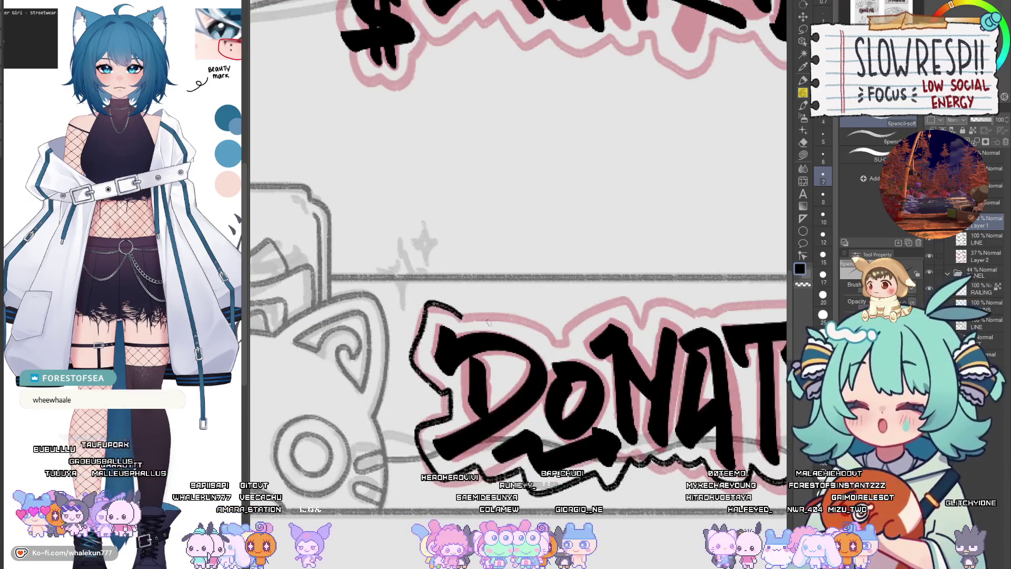
pyautogui.scroll(-1, 509, 353)
pyautogui.scroll(-1, 510, 353)
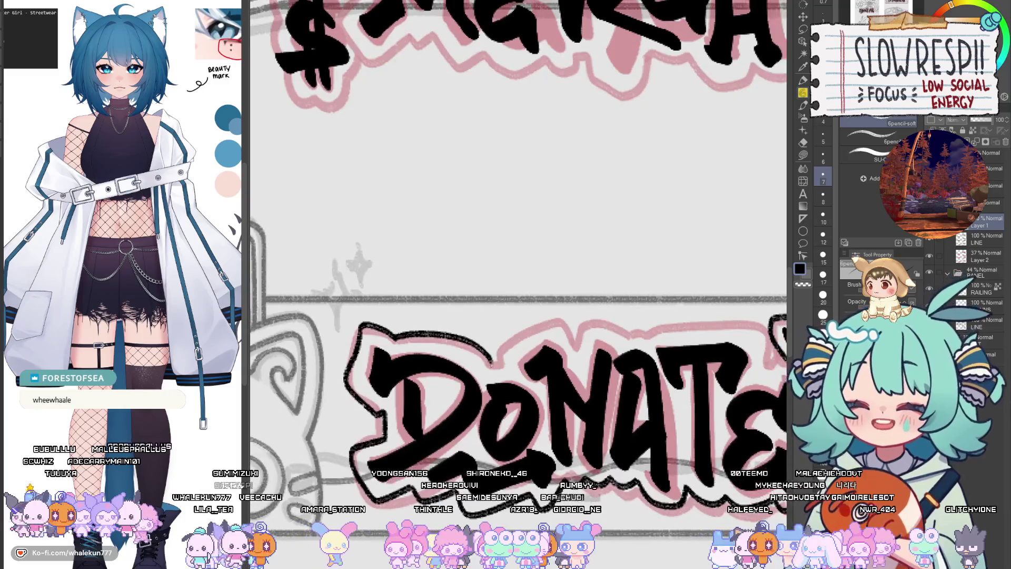
pyautogui.moveTo(510, 354); pyautogui.dragTo(500, 369)
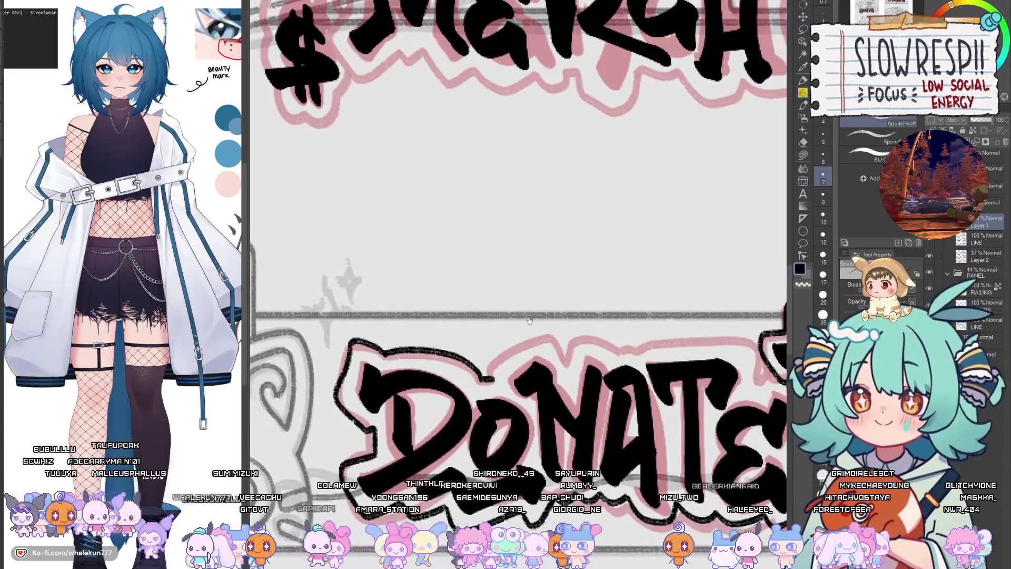
pyautogui.moveTo(529, 320); pyautogui.dragTo(516, 323)
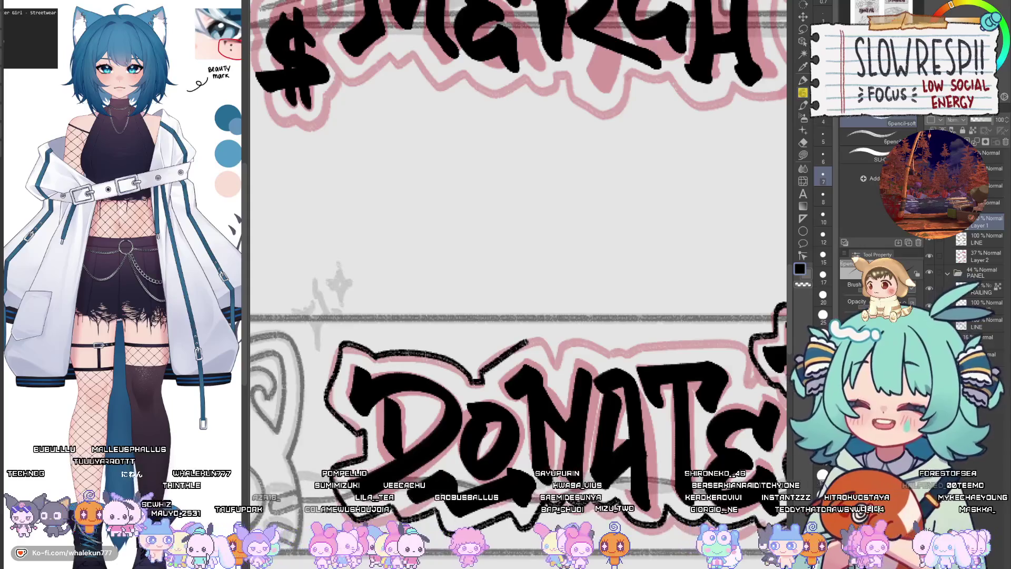
pyautogui.moveTo(481, 370)
pyautogui.mouseDown()
pyautogui.moveTo(519, 377)
pyautogui.moveTo(473, 375)
pyautogui.mouseUp()
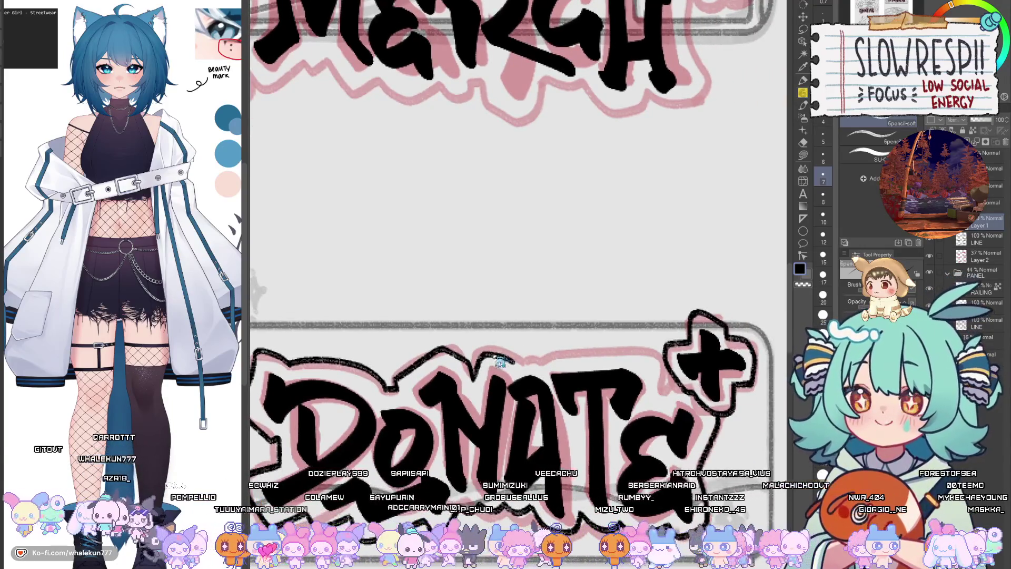
pyautogui.moveTo(529, 344); pyautogui.dragTo(524, 363)
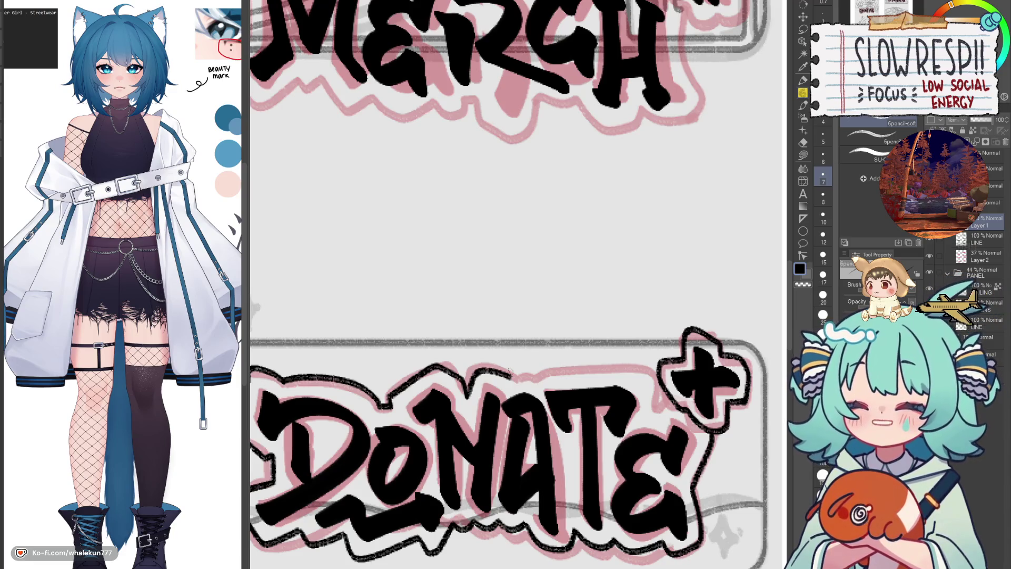
pyautogui.moveTo(546, 370)
pyautogui.mouseDown()
pyautogui.moveTo(520, 362)
pyautogui.moveTo(539, 349)
pyautogui.mouseUp()
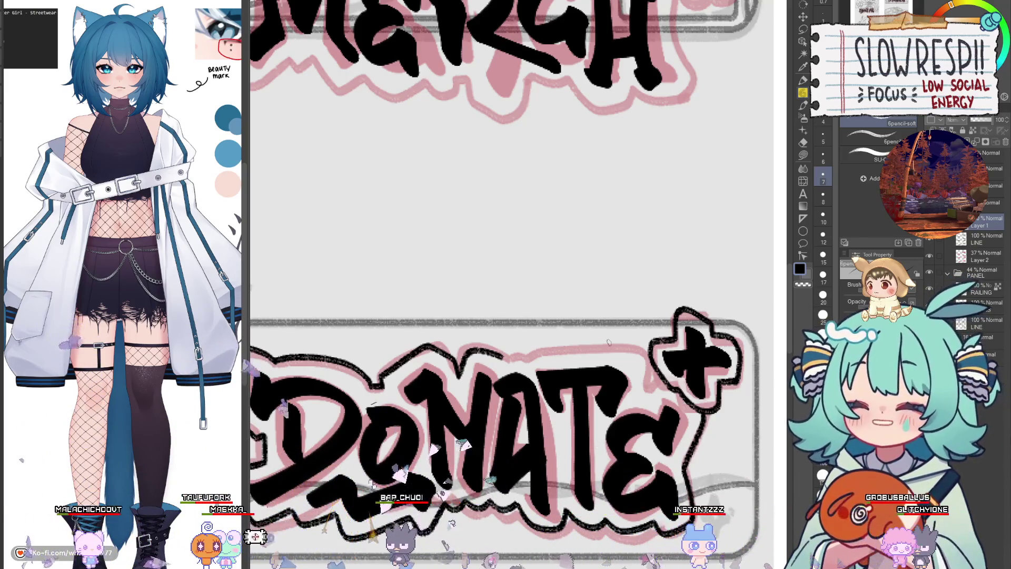
# - Ink the black outer outline stroke above the NATE letters
pyautogui.moveTo(608, 343)
pyautogui.mouseDown()
pyautogui.moveTo(578, 335)
pyautogui.moveTo(613, 345)
pyautogui.moveTo(763, 275)
pyautogui.mouseUp()
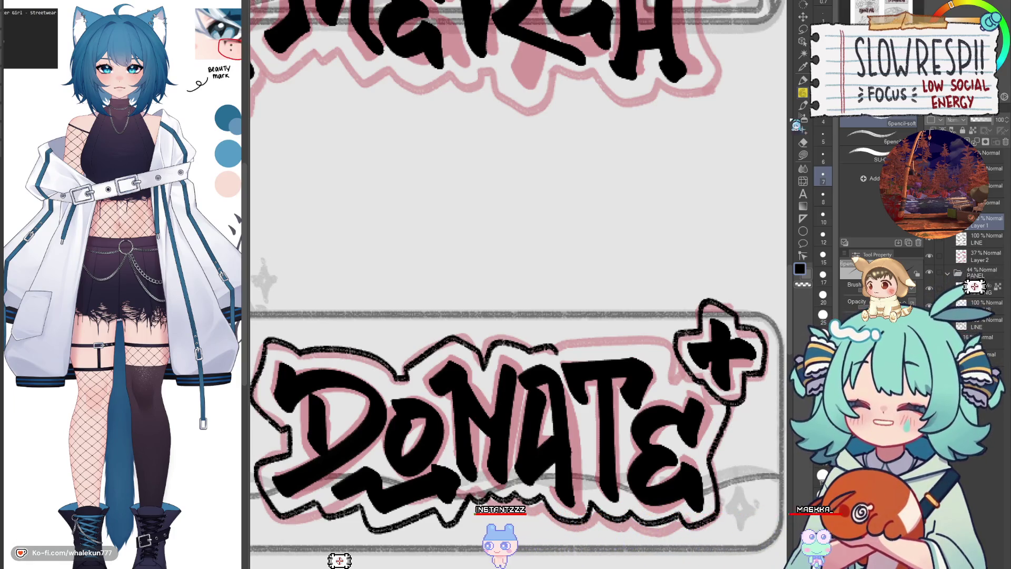
pyautogui.scroll(-2, 698, 265)
pyautogui.moveTo(599, 309); pyautogui.dragTo(666, 299)
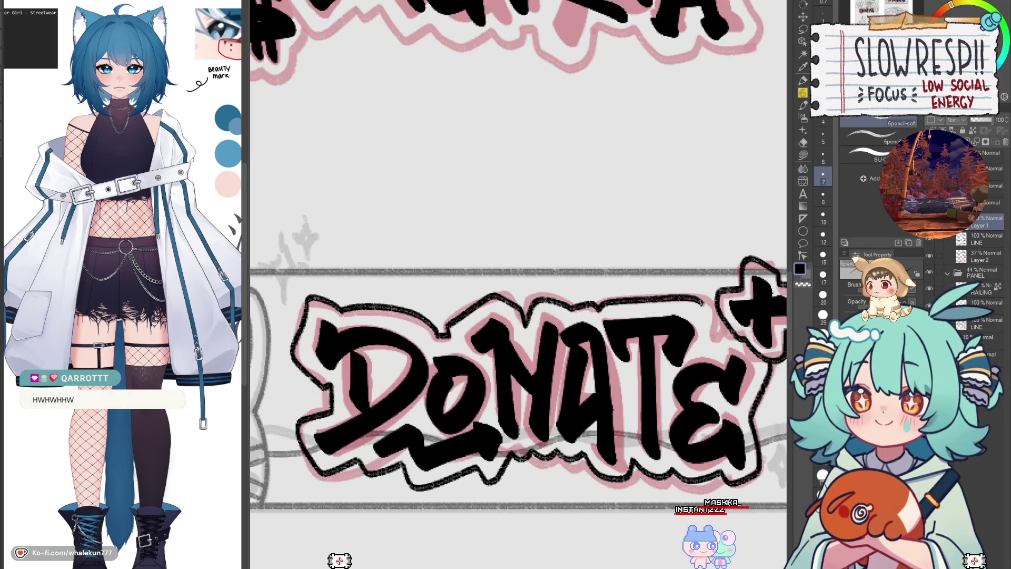
pyautogui.moveTo(733, 343); pyautogui.dragTo(652, 342)
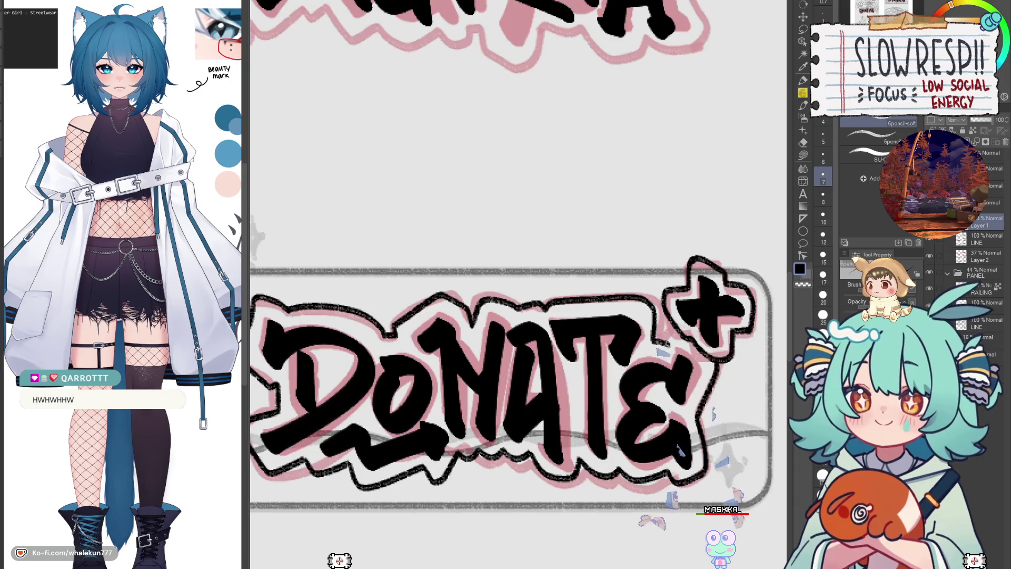
pyautogui.scroll(-1, 621, 362)
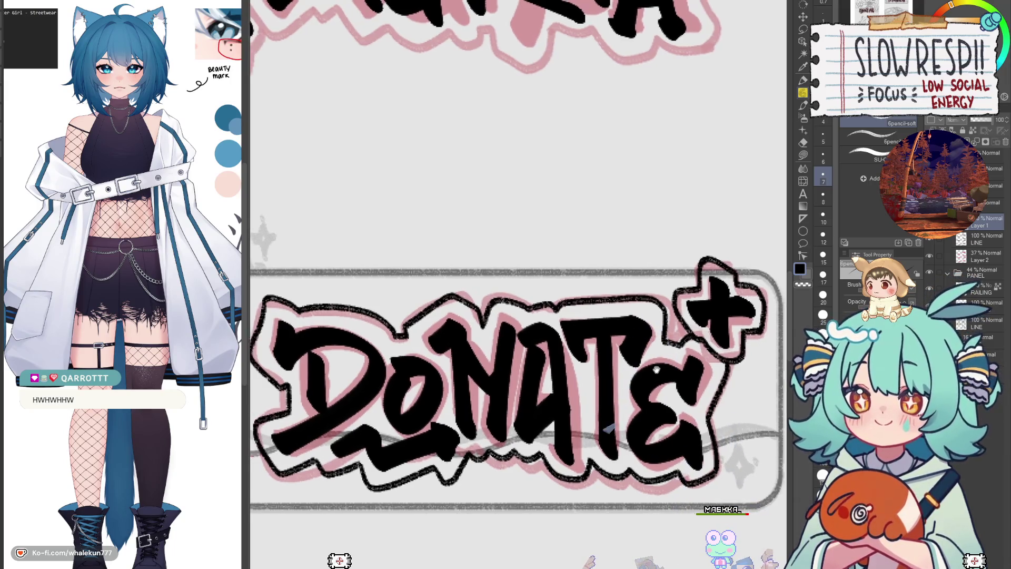
pyautogui.scroll(1, 629, 376)
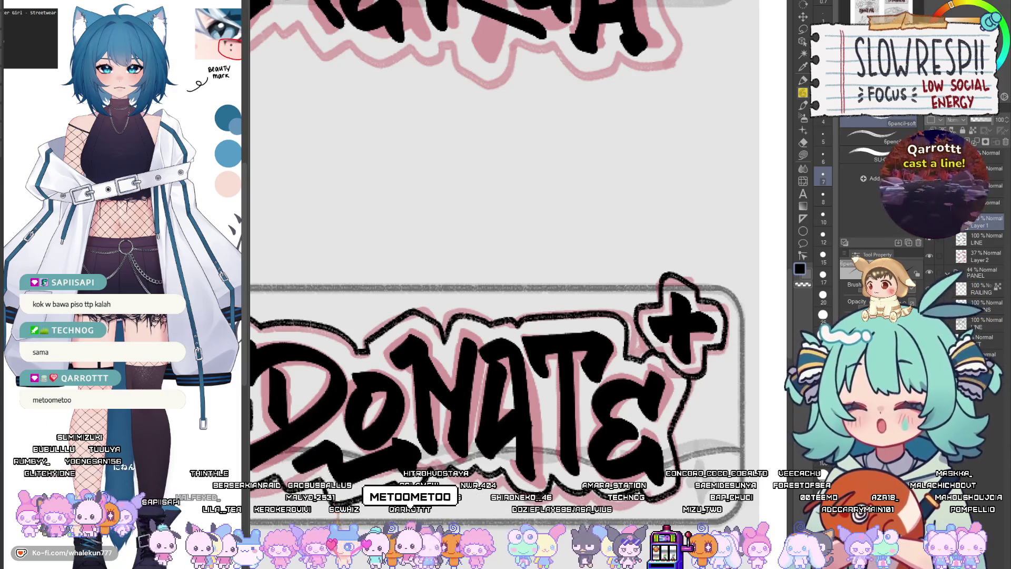
pyautogui.scroll(-2, 633, 400)
pyautogui.scroll(-2, 632, 400)
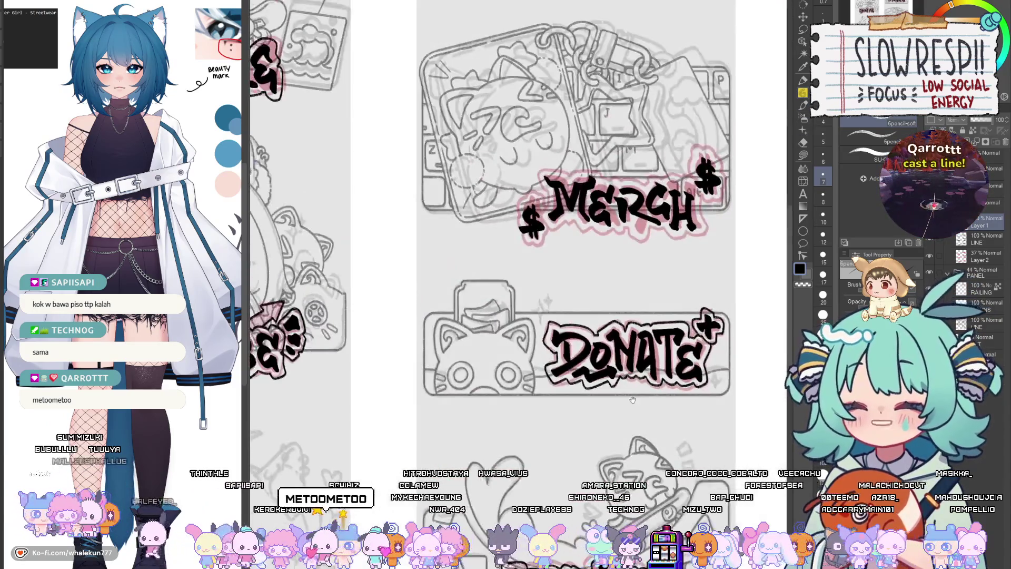
pyautogui.hscroll(-2, 622, 427)
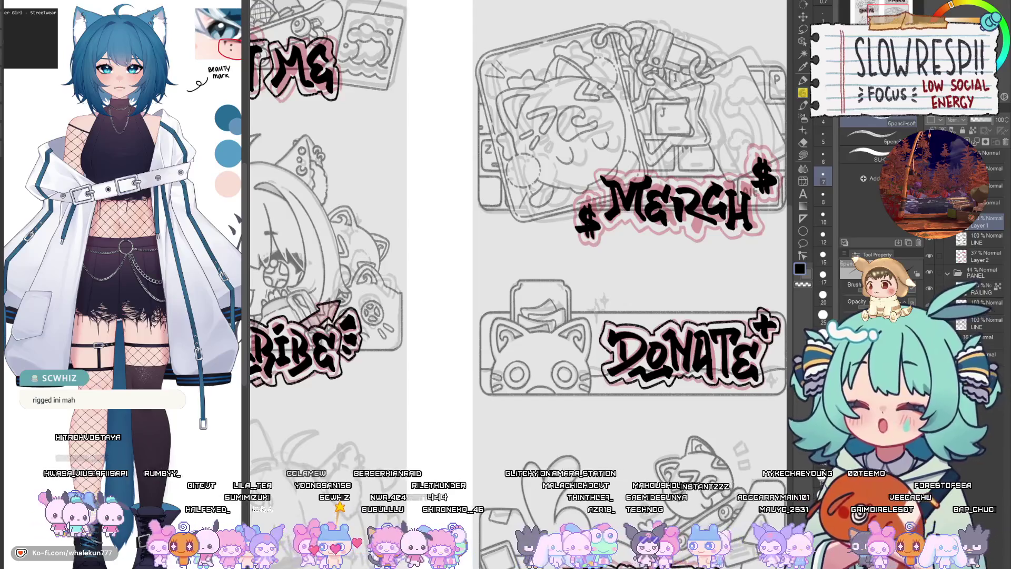
pyautogui.scroll(-5, 519, 237)
pyautogui.scroll(-1, 519, 238)
pyautogui.scroll(4, 518, 237)
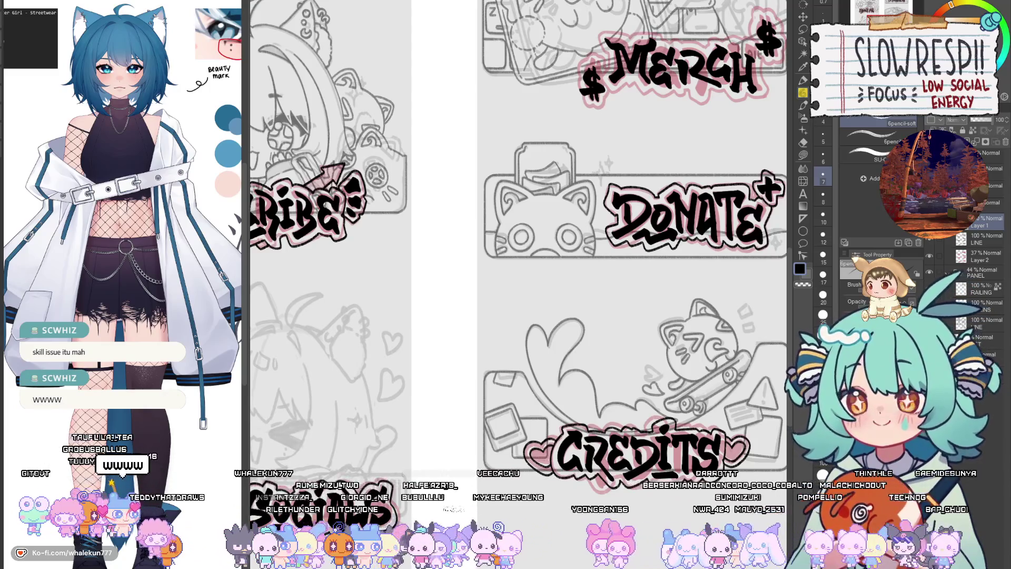
pyautogui.scroll(5, 518, 241)
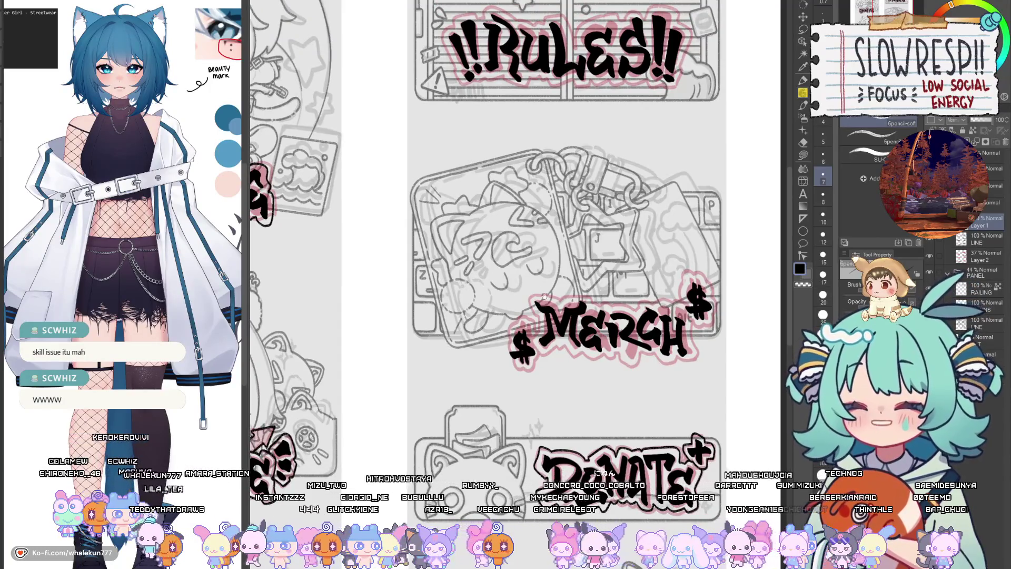
pyautogui.scroll(3, 544, 296)
pyautogui.scroll(1, 532, 297)
pyautogui.scroll(1, 523, 298)
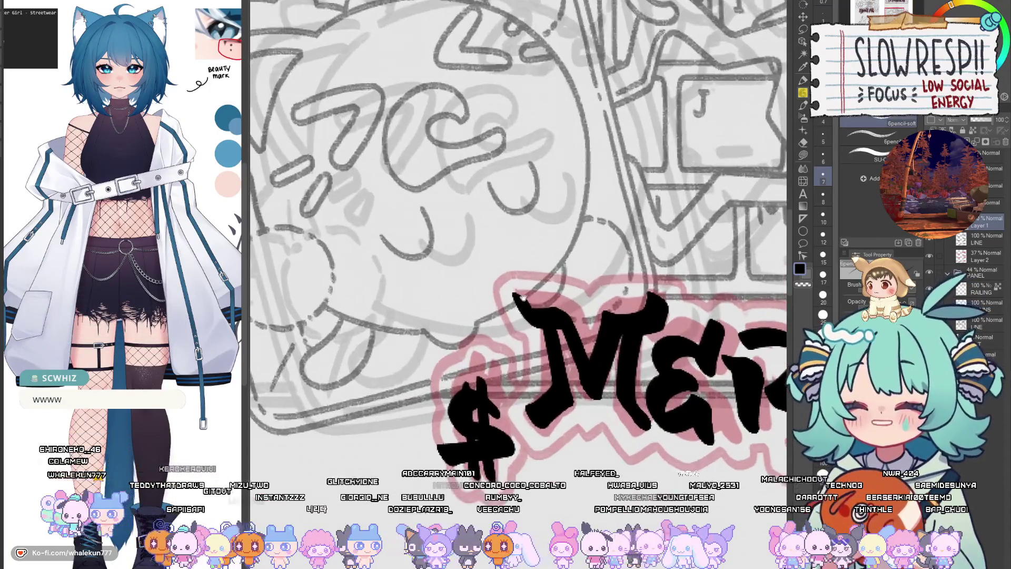
# - Undo the stray stroke, then outline the left edge of the M and the dollar sign
pyautogui.moveTo(523, 297); pyautogui.dragTo(508, 265)
pyautogui.hotkey('ctrl', 'z')
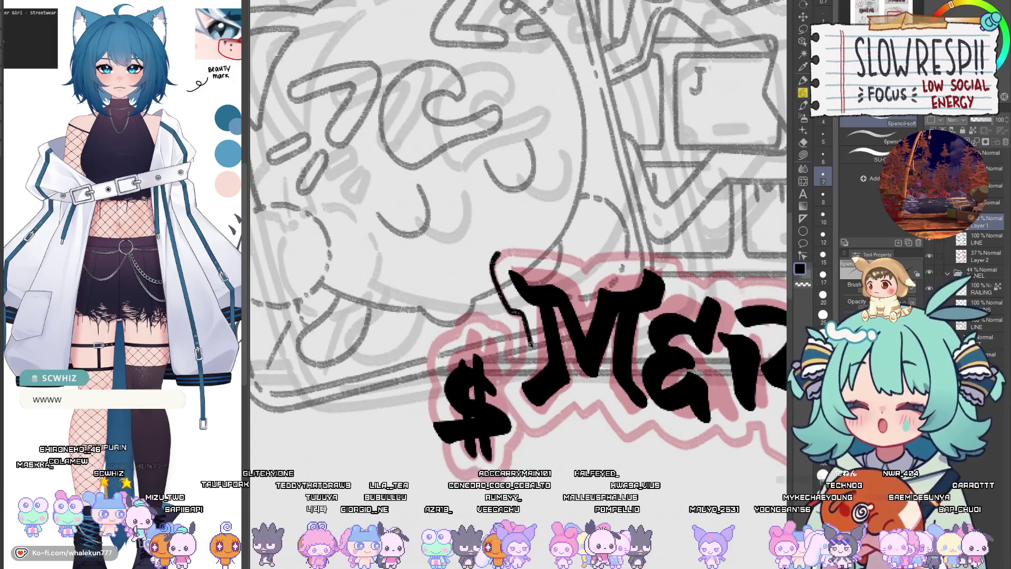
pyautogui.moveTo(529, 336)
pyautogui.mouseDown()
pyautogui.moveTo(535, 370)
pyautogui.moveTo(573, 398)
pyautogui.mouseUp()
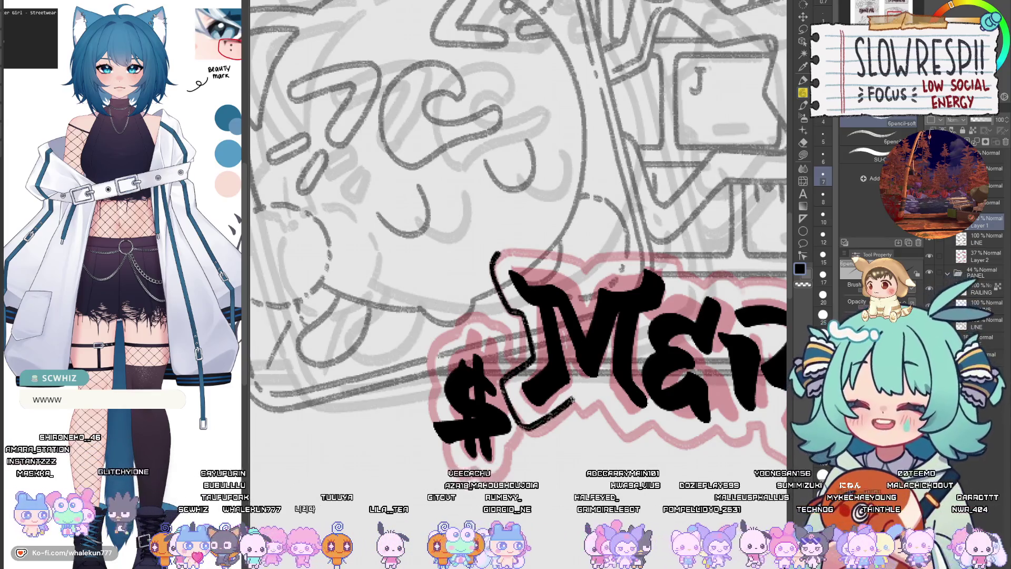
pyautogui.moveTo(460, 342)
pyautogui.mouseDown()
pyautogui.moveTo(493, 337)
pyautogui.moveTo(476, 353)
pyautogui.mouseUp()
pyautogui.moveTo(470, 401); pyautogui.dragTo(452, 418)
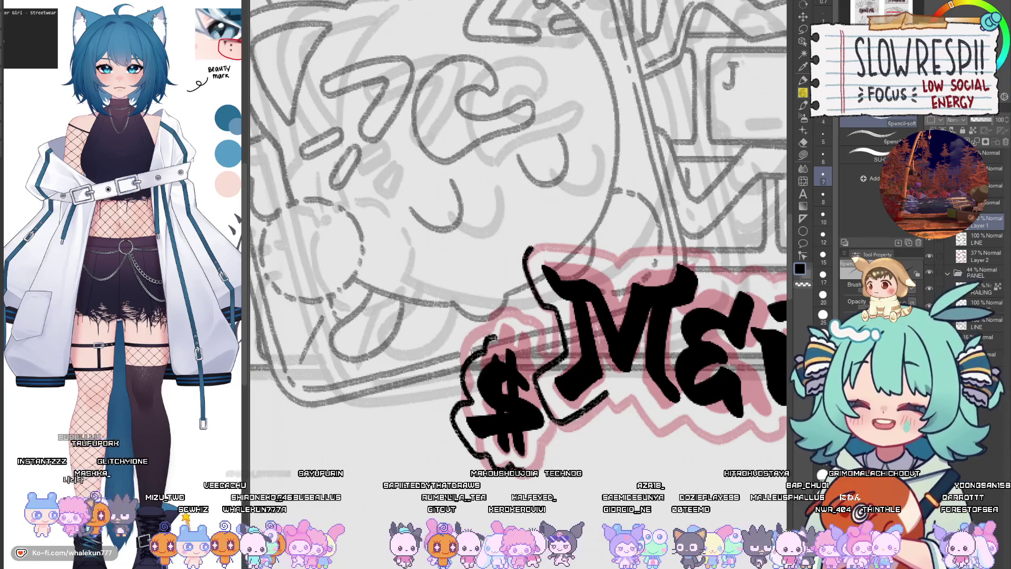
pyautogui.moveTo(558, 418); pyautogui.dragTo(542, 447)
pyautogui.moveTo(501, 340); pyautogui.dragTo(486, 337)
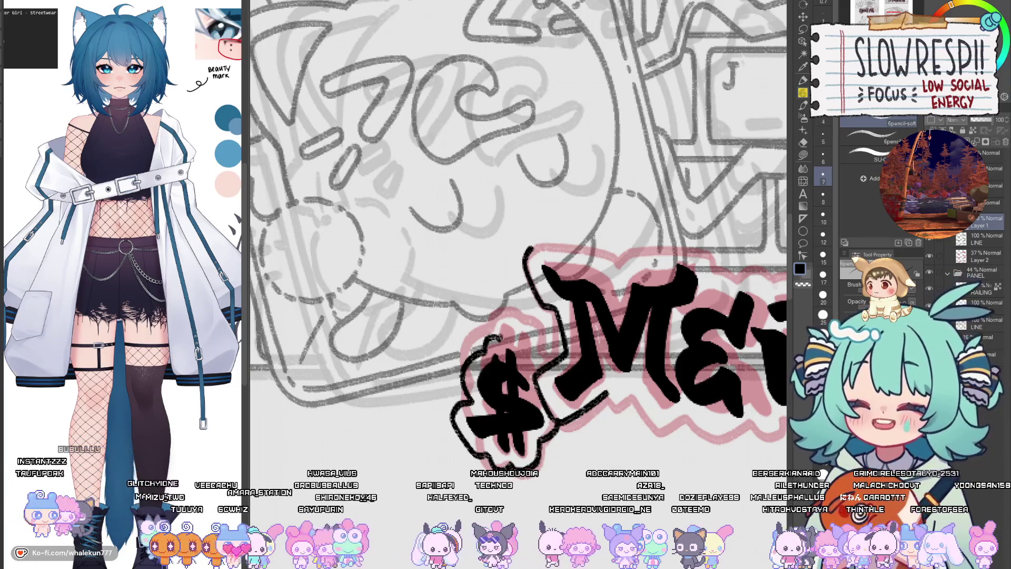
# - Bring the MER letters into view and mirror the canvas twice to check the outline
pyautogui.moveTo(545, 363); pyautogui.dragTo(484, 365)
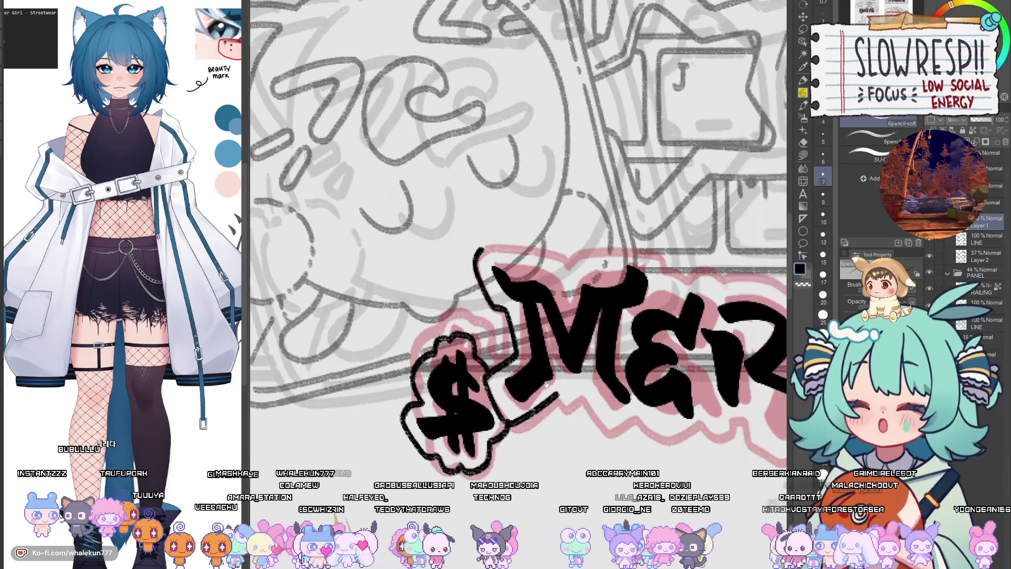
pyautogui.moveTo(600, 351)
pyautogui.mouseDown()
pyautogui.moveTo(584, 351)
pyautogui.moveTo(579, 398)
pyautogui.mouseUp()
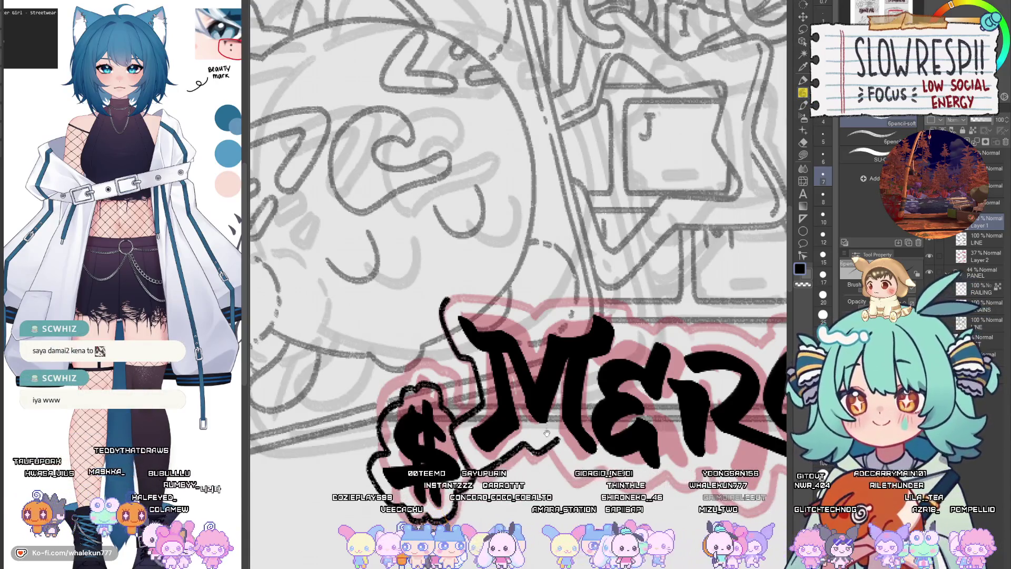
pyautogui.press('h')
pyautogui.press('h')
pyautogui.press('h')
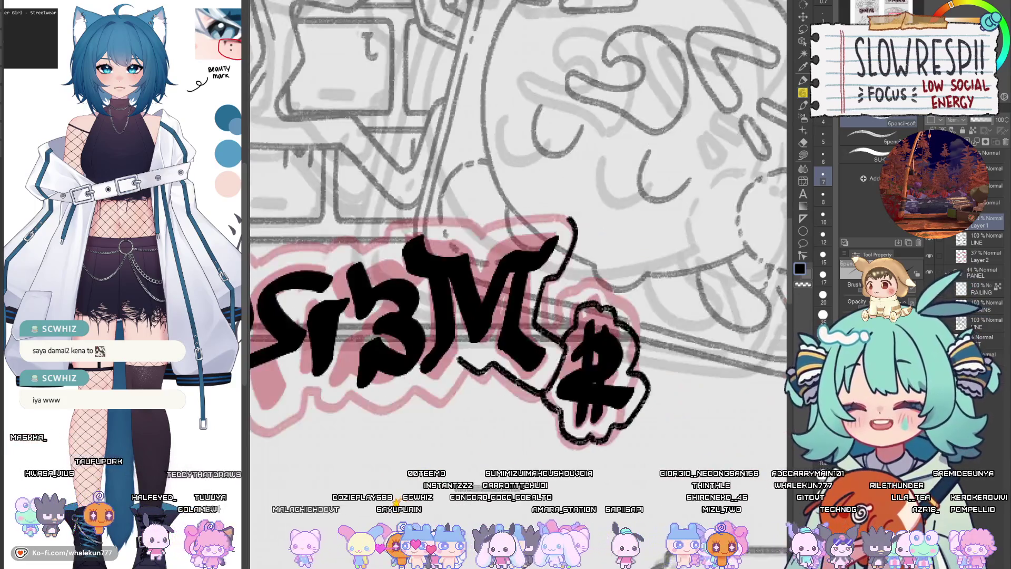
pyautogui.press('h')
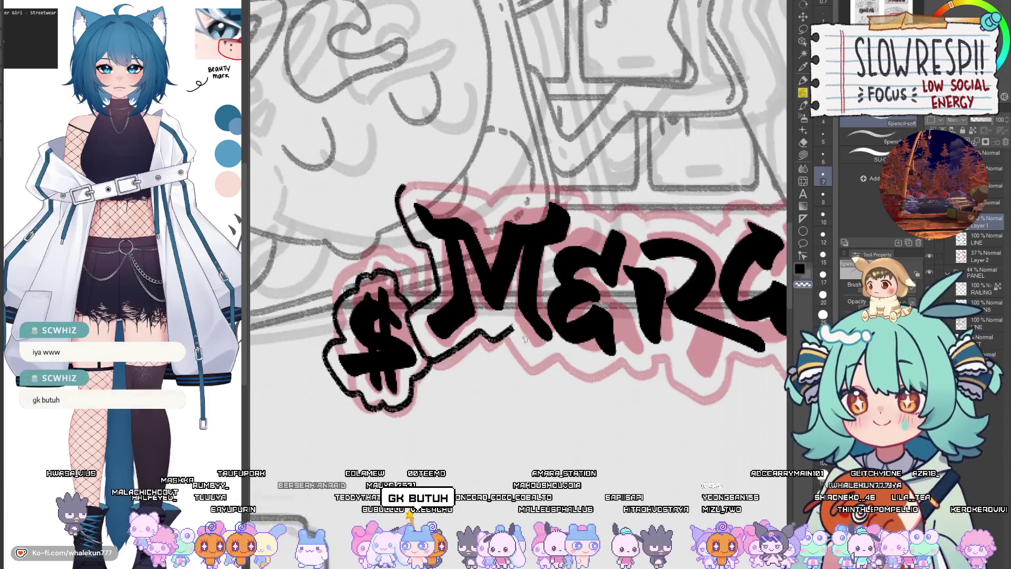
pyautogui.moveTo(532, 330); pyautogui.dragTo(519, 330)
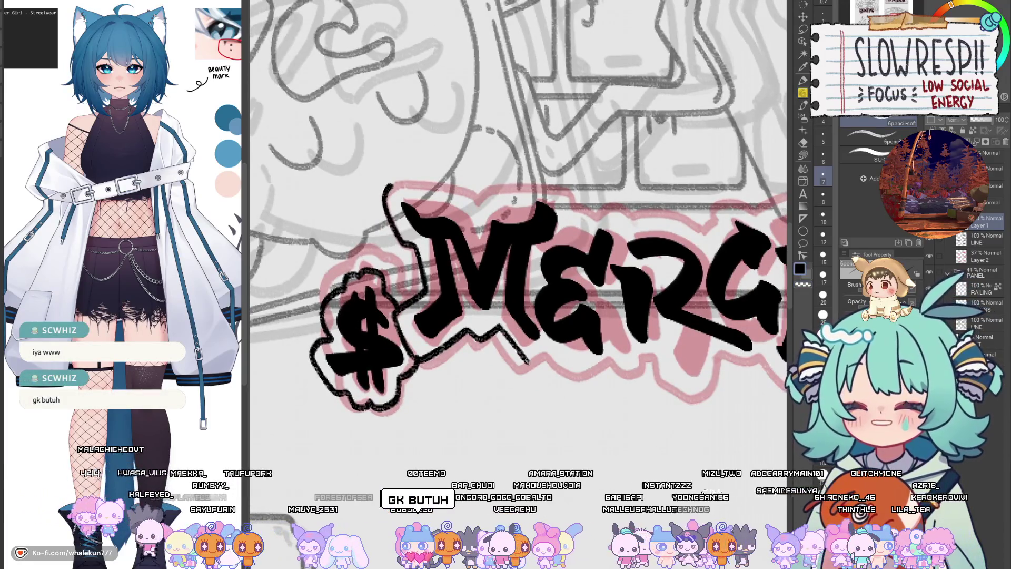
pyautogui.moveTo(501, 327); pyautogui.dragTo(532, 367)
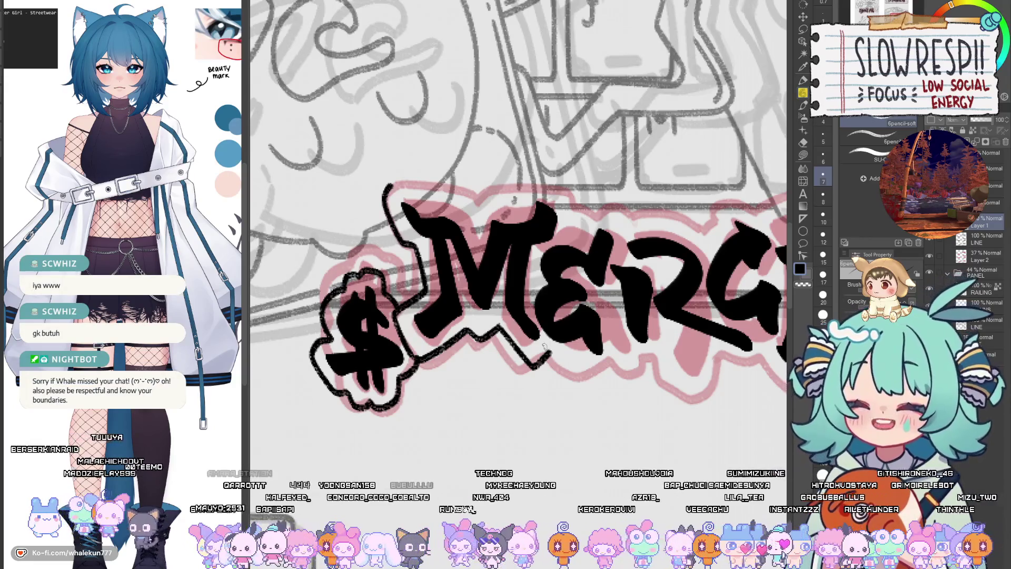
pyautogui.scroll(3, 545, 346)
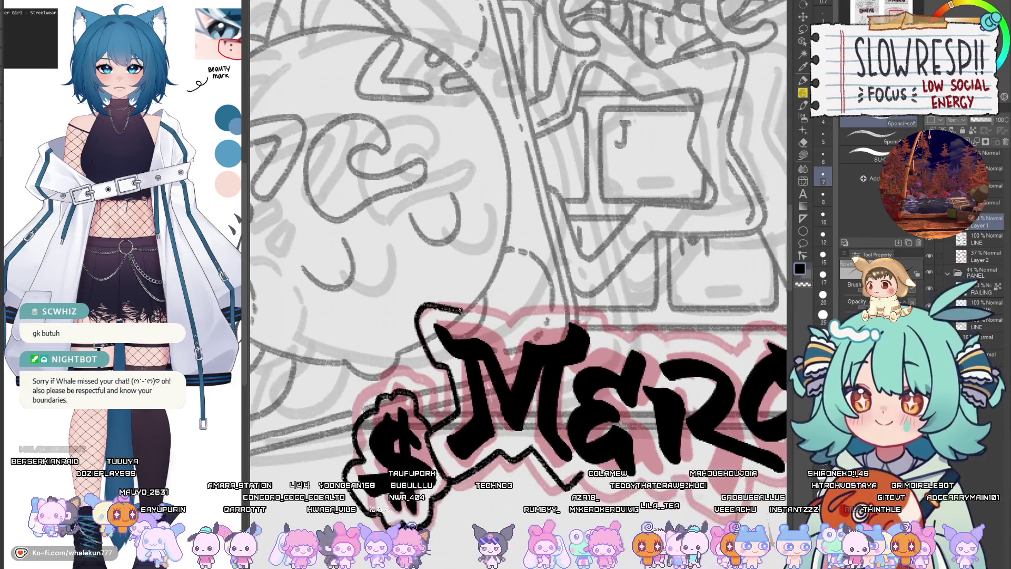
pyautogui.moveTo(420, 308)
pyautogui.mouseDown()
pyautogui.moveTo(537, 322)
pyautogui.moveTo(564, 309)
pyautogui.moveTo(611, 345)
pyautogui.mouseUp()
pyautogui.hotkey('ctrl', 'z')
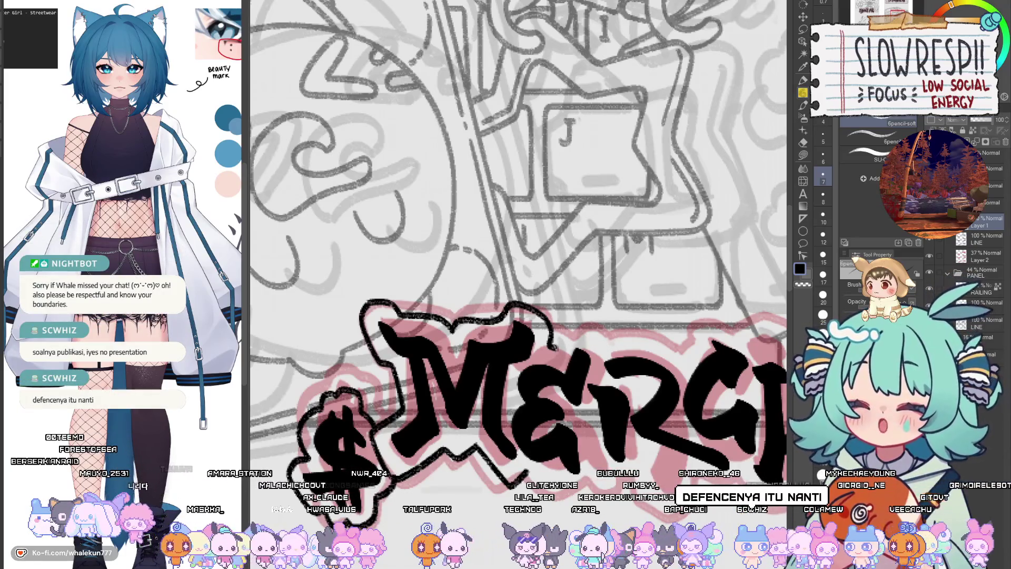
pyautogui.scroll(-2, 647, 341)
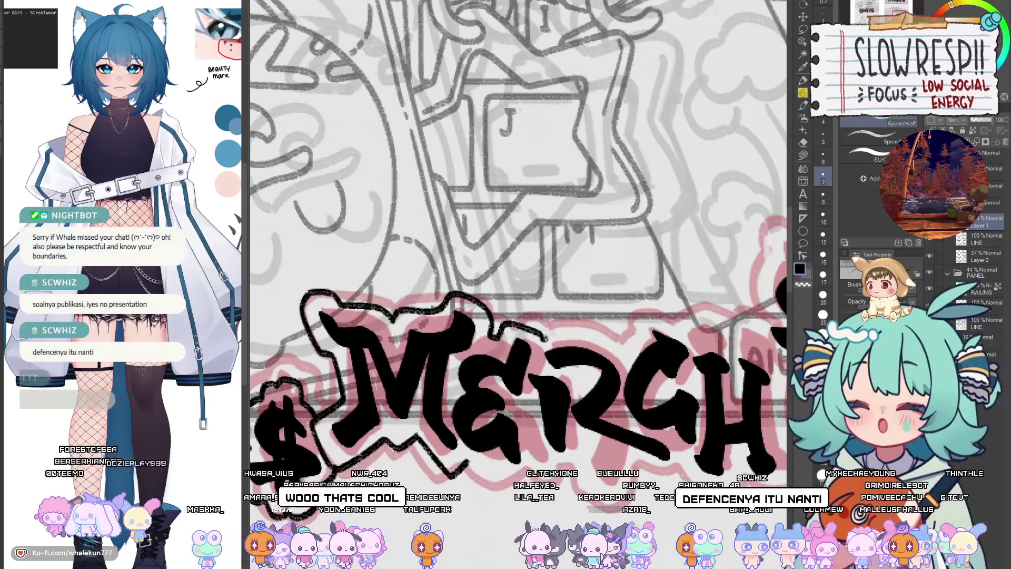
pyautogui.scroll(2, 632, 349)
pyautogui.moveTo(631, 349); pyautogui.dragTo(637, 301)
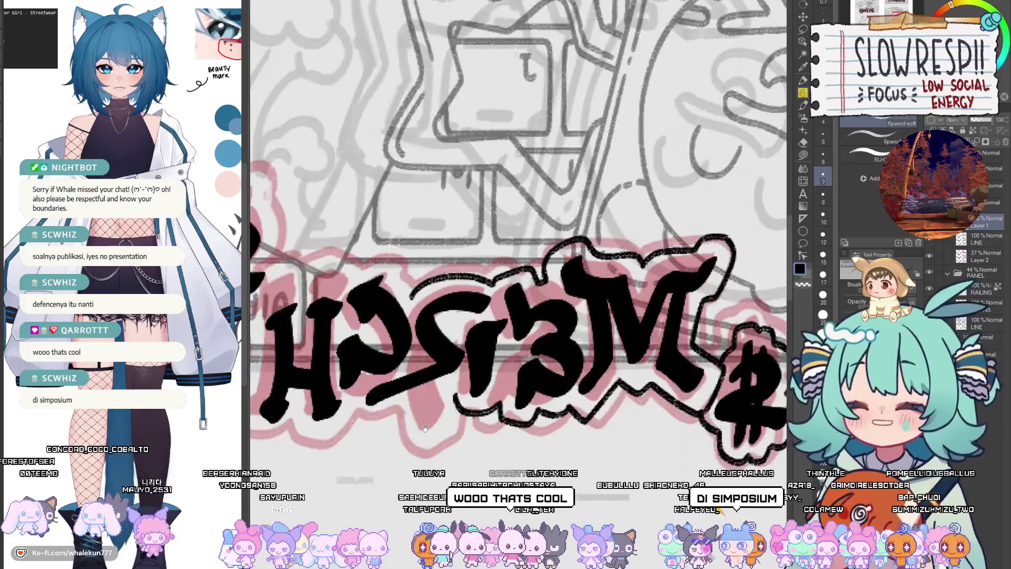
pyautogui.press('h')
pyautogui.press('h')
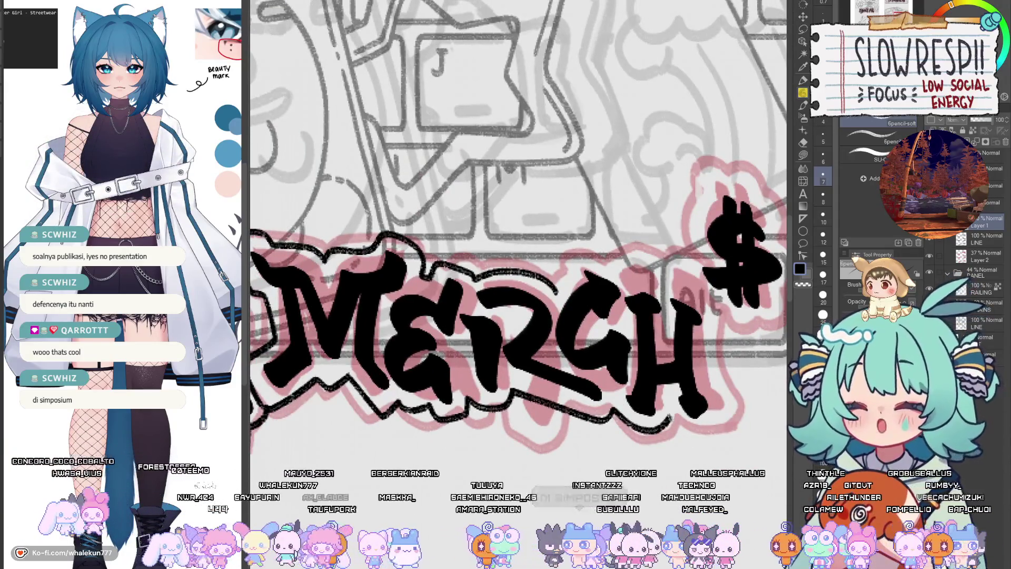
# - Extend the black outline down the right side of the H in MERCH
pyautogui.moveTo(634, 426)
pyautogui.mouseDown()
pyautogui.moveTo(615, 337)
pyautogui.moveTo(551, 331)
pyautogui.moveTo(619, 352)
pyautogui.mouseUp()
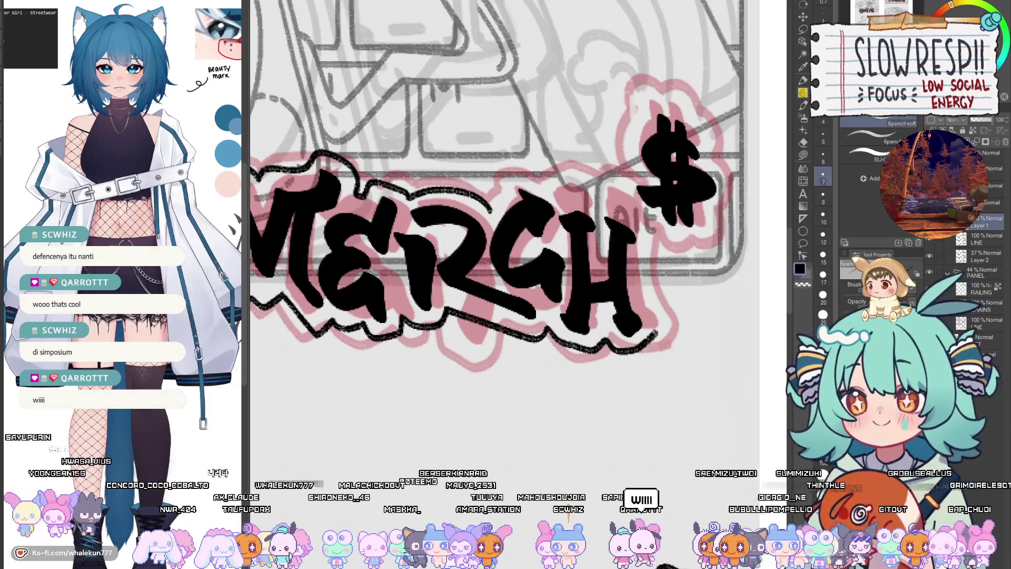
pyautogui.scroll(3, 655, 333)
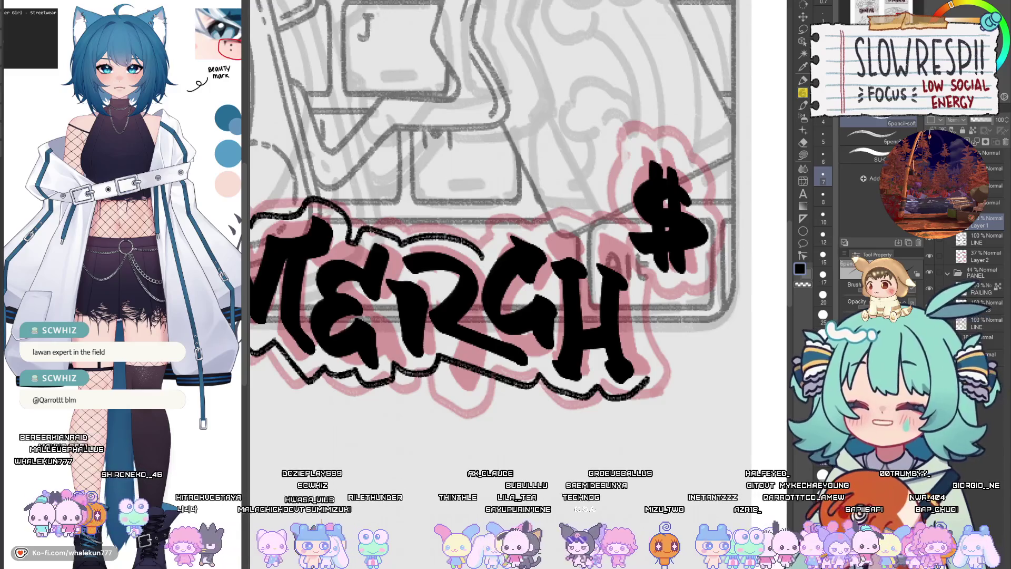
pyautogui.scroll(2, 506, 237)
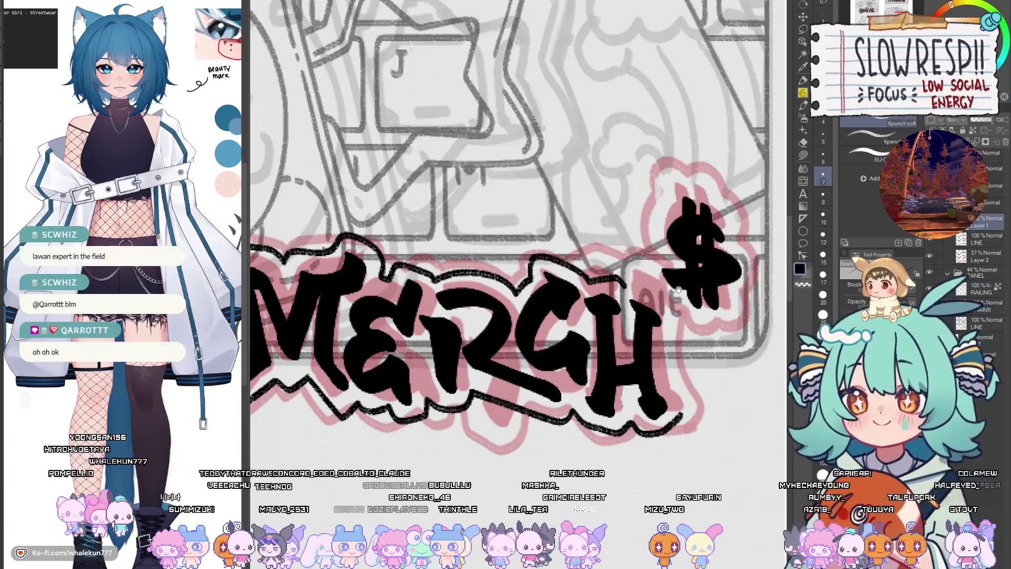
pyautogui.hscroll(2, 516, 237)
pyautogui.moveTo(638, 306); pyautogui.dragTo(649, 391)
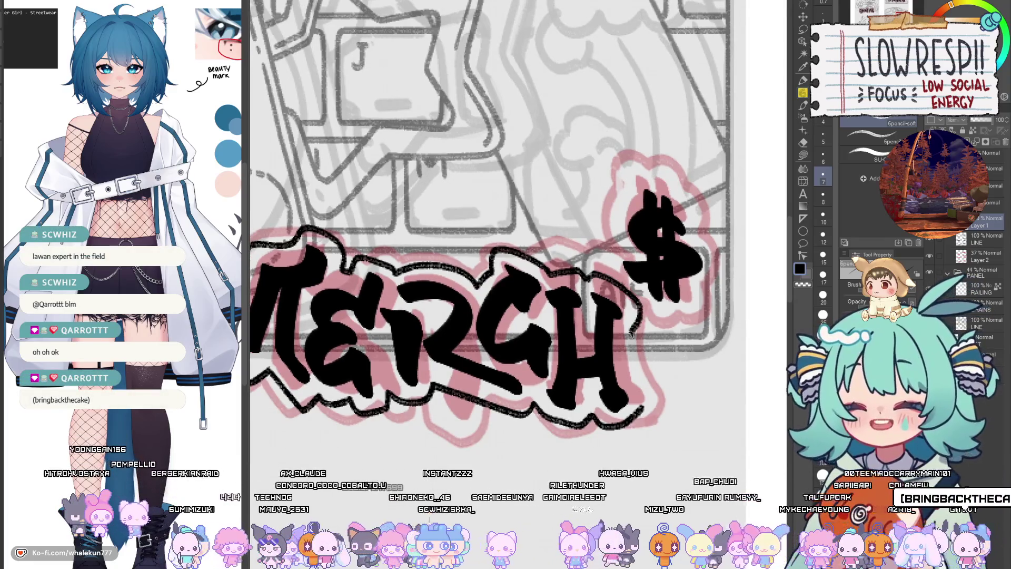
pyautogui.scroll(2, 649, 390)
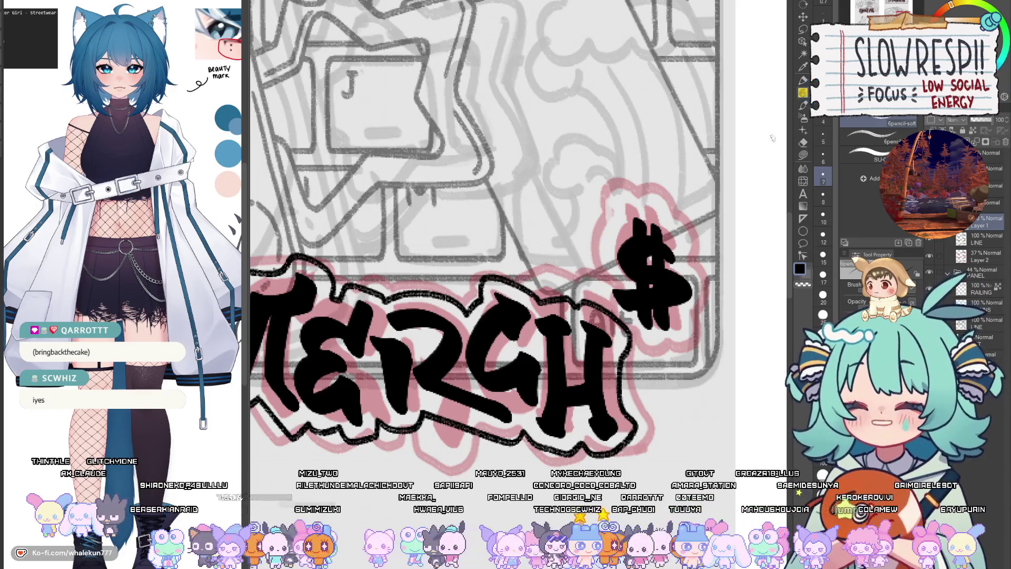
# - Choose the Lasso selection tool and make the LINE layer active
pyautogui.hscroll(1, 772, 138)
pyautogui.click(803, 29)
pyautogui.click(977, 238)
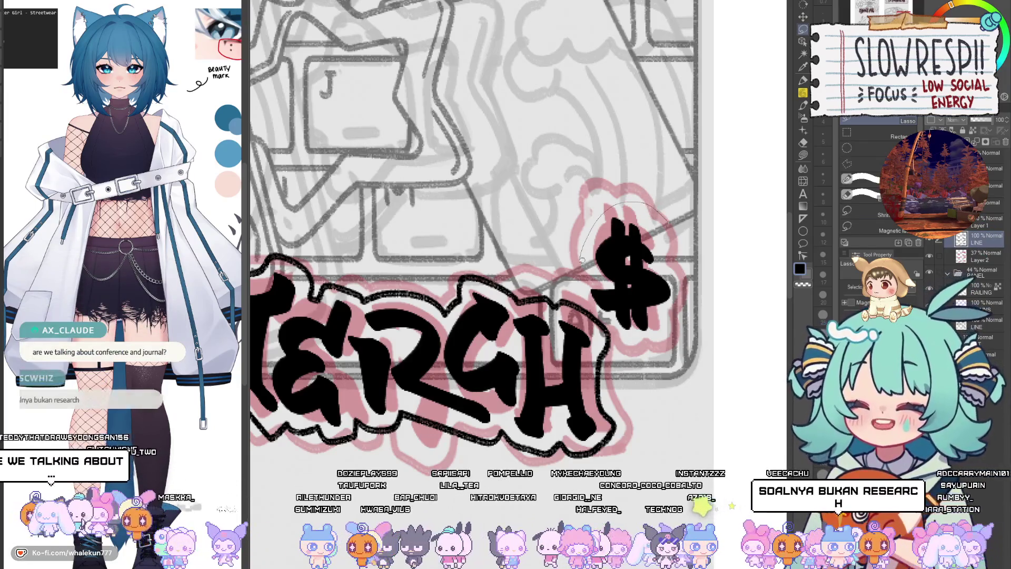
# - Lasso the $ after MERCH and shift it slightly down and right with Move layer
pyautogui.moveTo(649, 215); pyautogui.dragTo(704, 216)
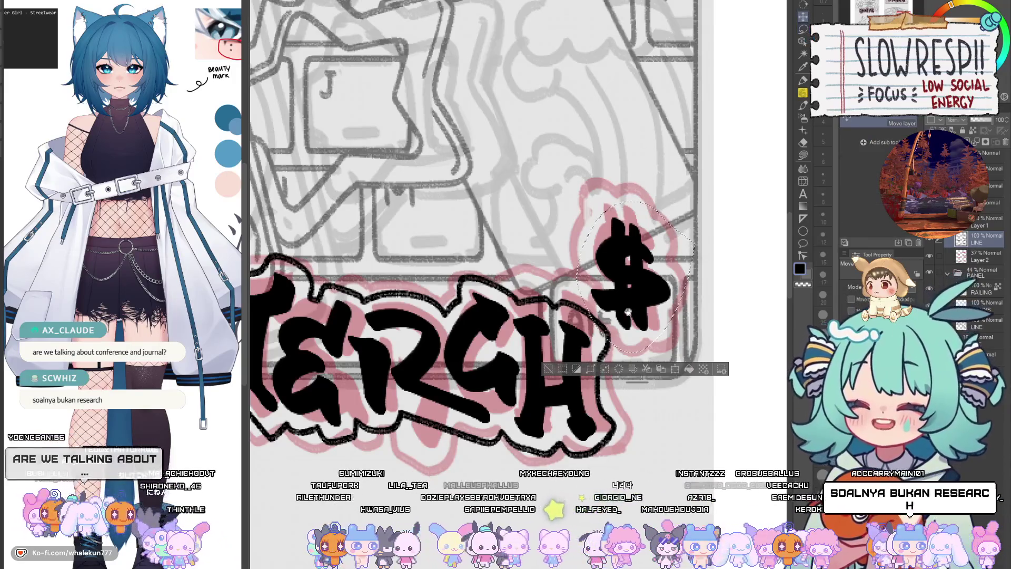
pyautogui.press('k')
pyautogui.scroll(-1, 628, 251)
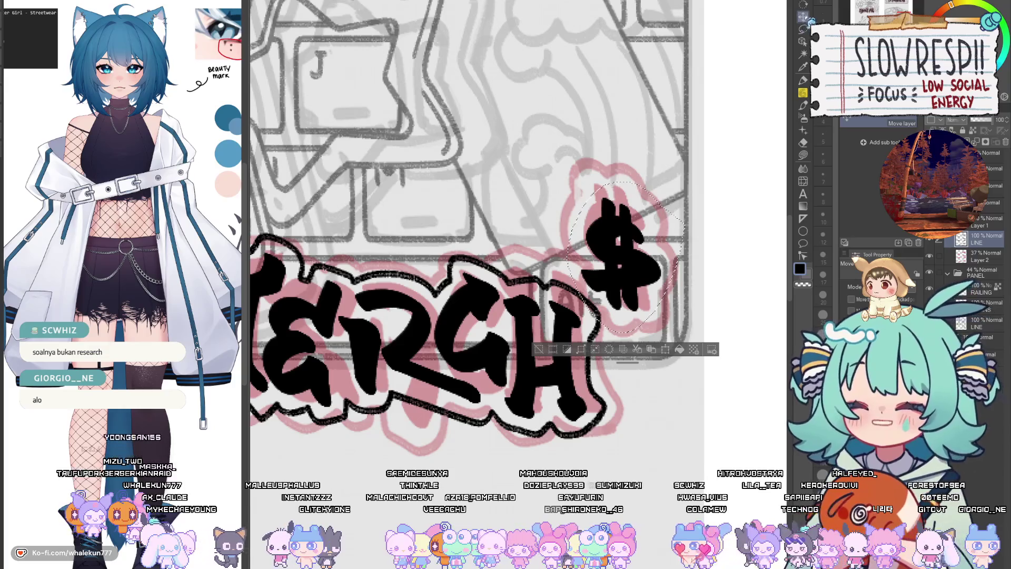
pyautogui.moveTo(621, 284); pyautogui.dragTo(633, 292)
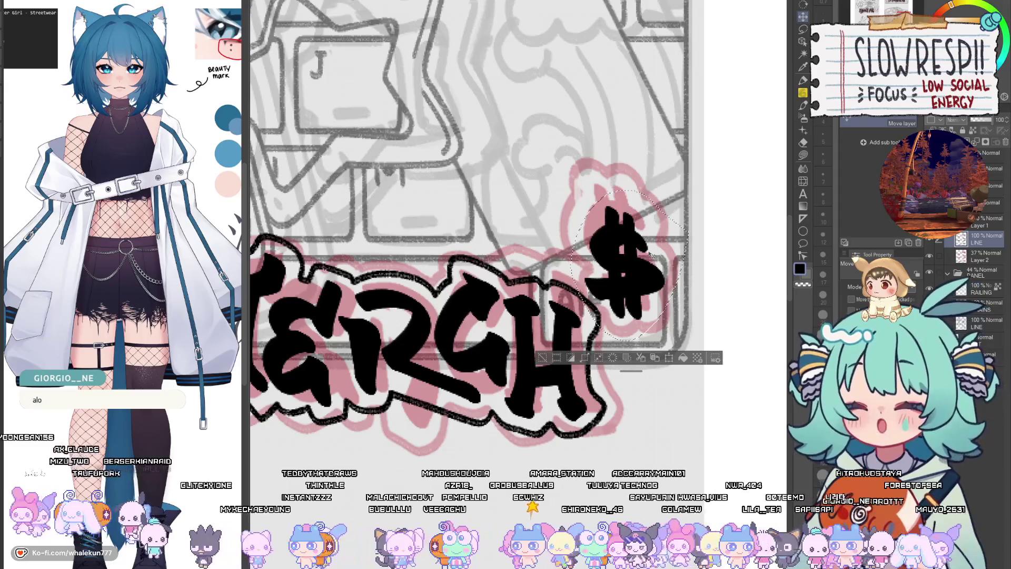
# - With the soft pencil, deselect and wrap the right-hand $ in a black wavy outline
pyautogui.click(804, 95)
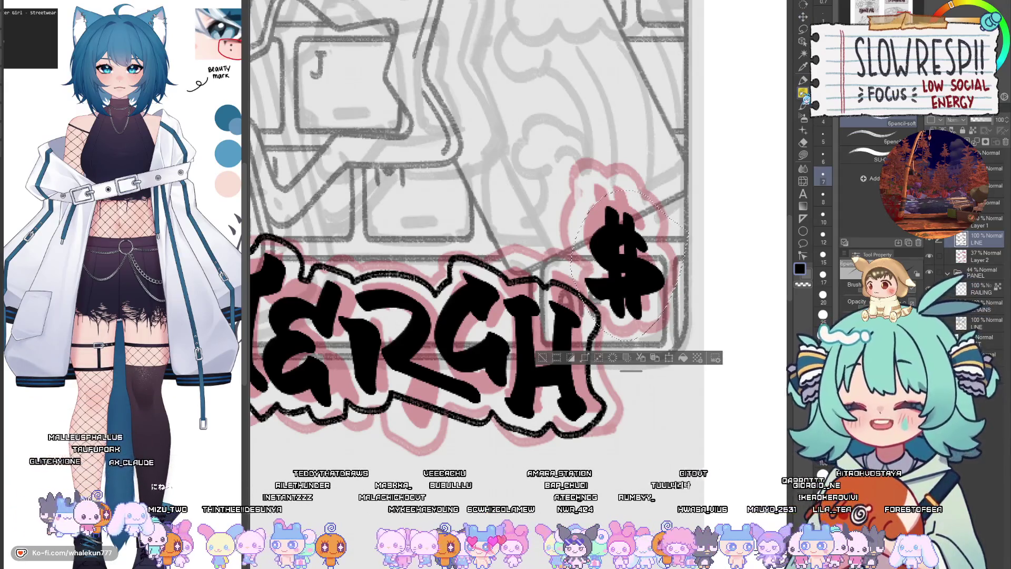
pyautogui.hotkey('ctrl', 'd')
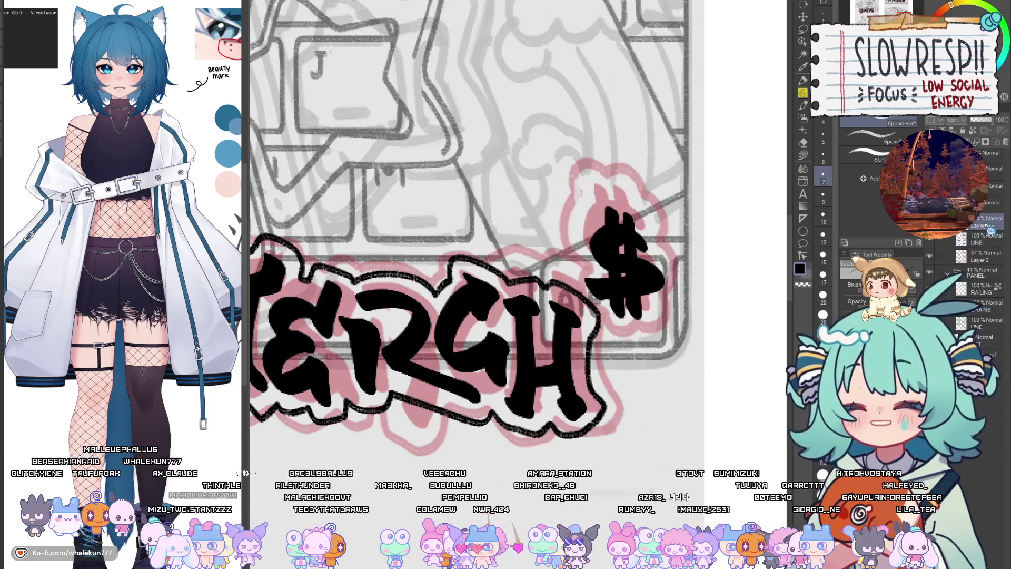
pyautogui.moveTo(646, 334); pyautogui.dragTo(660, 358)
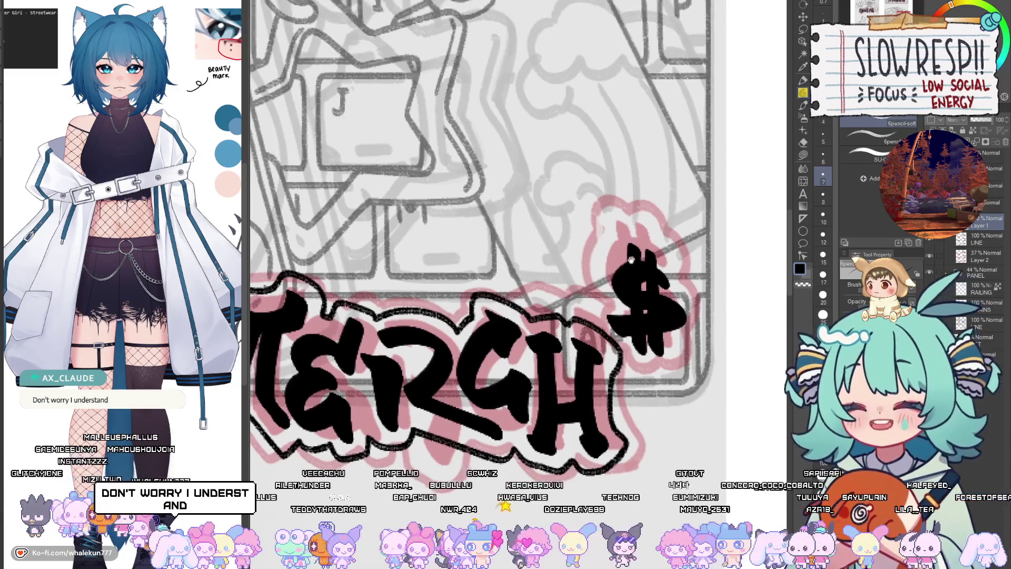
pyautogui.moveTo(615, 213)
pyautogui.mouseDown()
pyautogui.moveTo(629, 232)
pyautogui.moveTo(594, 327)
pyautogui.mouseUp()
pyautogui.moveTo(620, 230)
pyautogui.mouseDown()
pyautogui.moveTo(670, 258)
pyautogui.moveTo(680, 290)
pyautogui.mouseUp()
pyautogui.hotkey('ctrl', 'z')
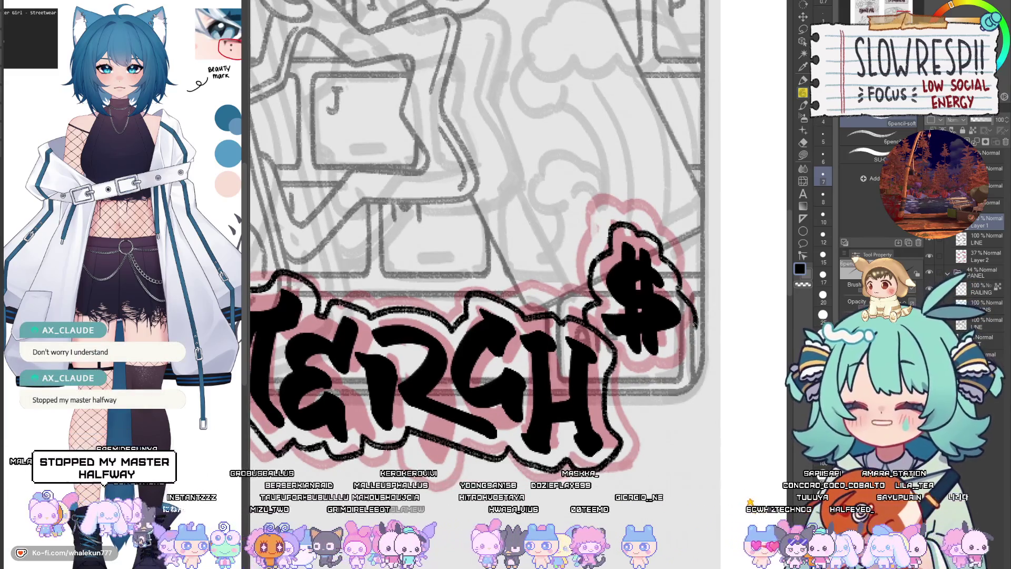
pyautogui.moveTo(695, 323); pyautogui.dragTo(629, 363)
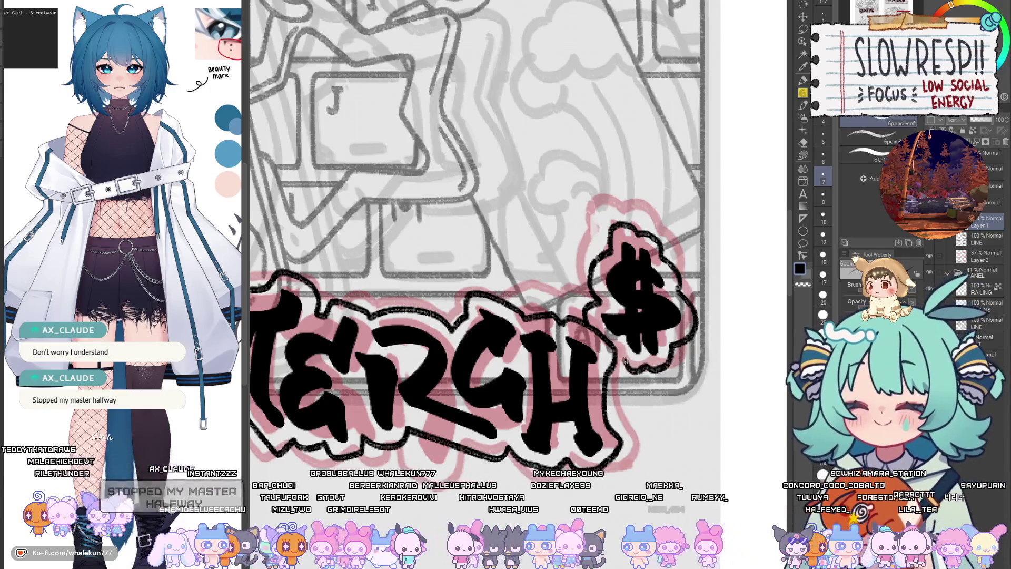
pyautogui.scroll(2, 622, 342)
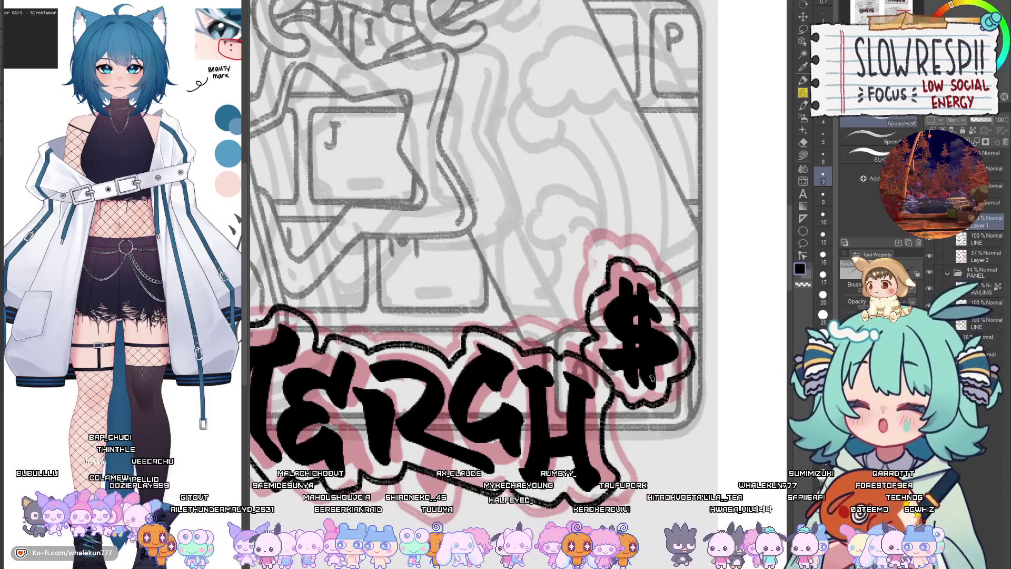
# - Zoom out to see both pages, then zoom back in on the !!RULES!! lettering
pyautogui.scroll(-1, 714, 276)
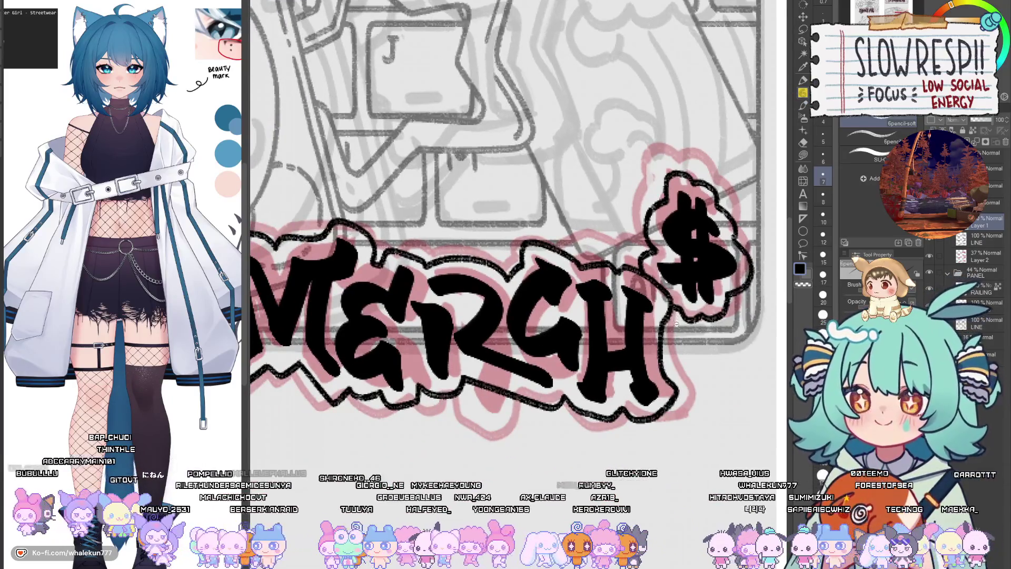
pyautogui.scroll(-1, 714, 276)
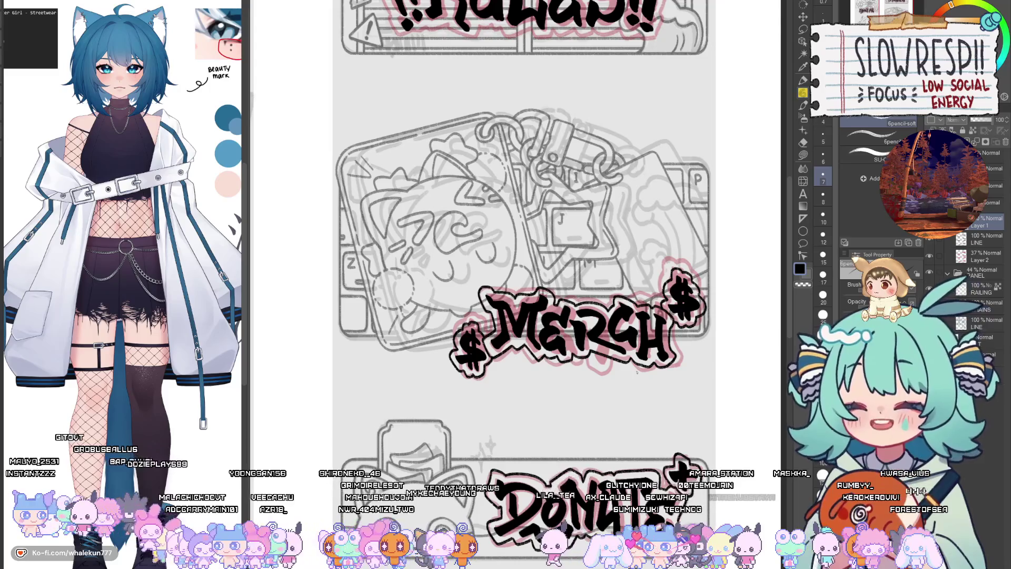
pyautogui.scroll(-1, 458, 444)
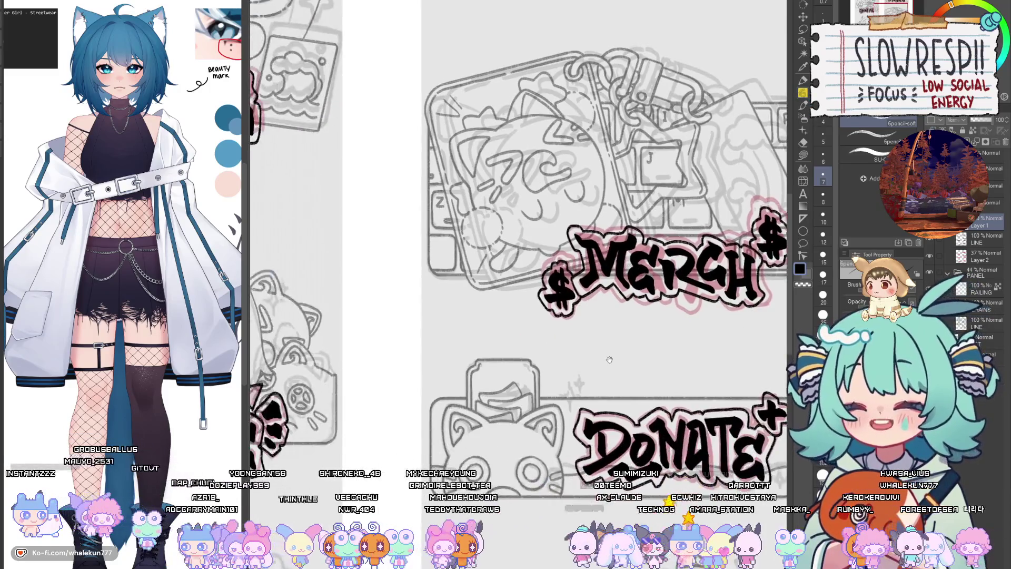
pyautogui.scroll(-1, 591, 420)
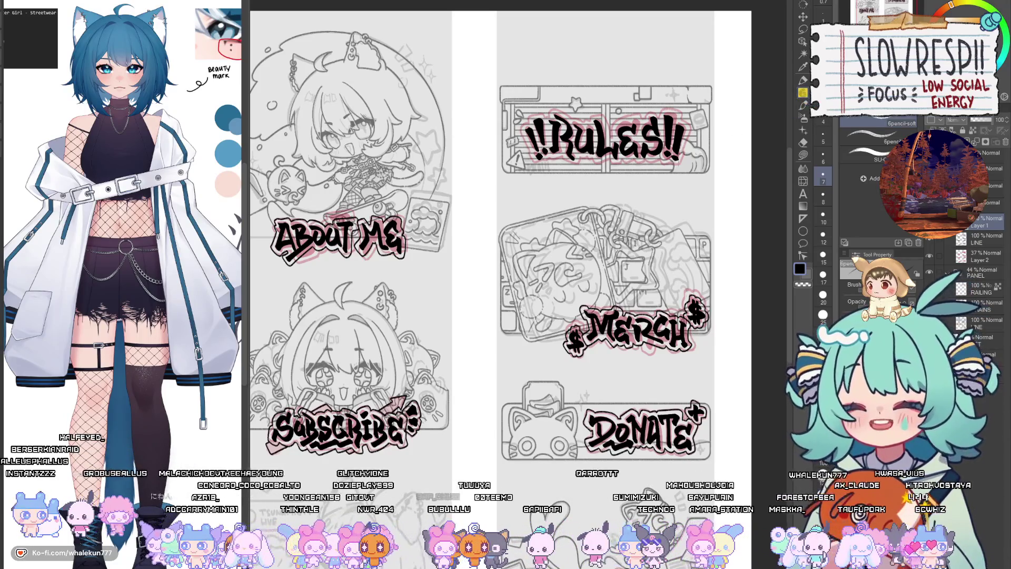
pyautogui.scroll(2, 498, 325)
pyautogui.scroll(1, 498, 325)
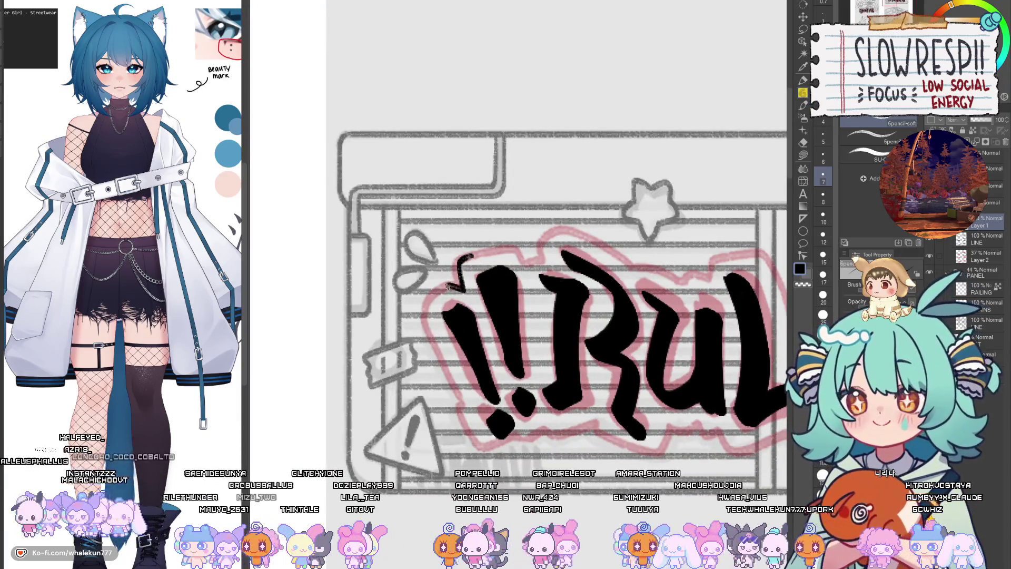
# - Outline the opening !! and R in black, undoing two stray tails and mirroring to check
pyautogui.moveTo(466, 256); pyautogui.dragTo(436, 344)
pyautogui.moveTo(527, 316); pyautogui.dragTo(520, 274)
pyautogui.moveTo(429, 301)
pyautogui.mouseDown()
pyautogui.moveTo(477, 403)
pyautogui.moveTo(510, 406)
pyautogui.moveTo(517, 384)
pyautogui.moveTo(563, 393)
pyautogui.mouseUp()
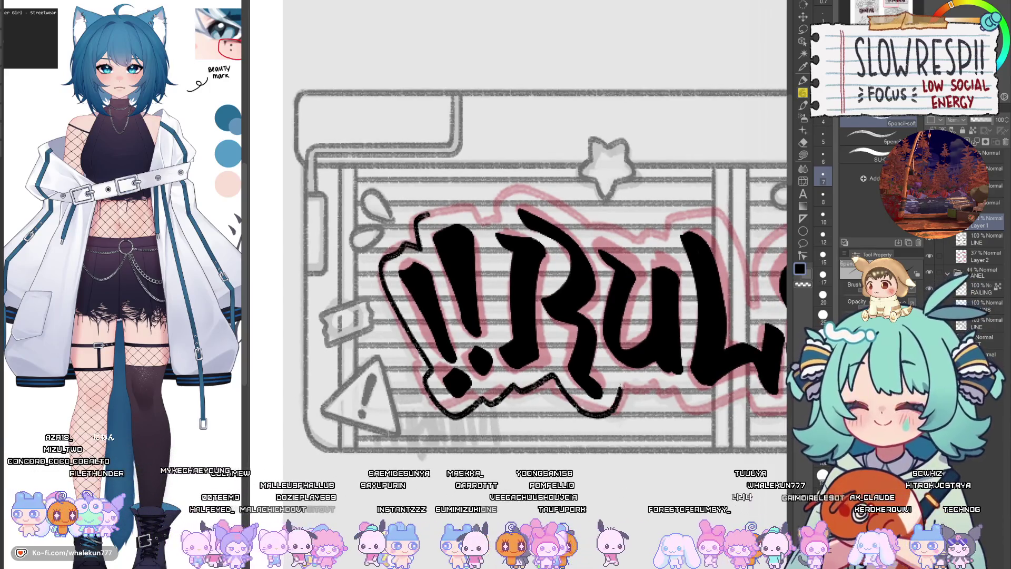
pyautogui.press('h')
pyautogui.press('h')
pyautogui.hotkey('ctrl', 'z')
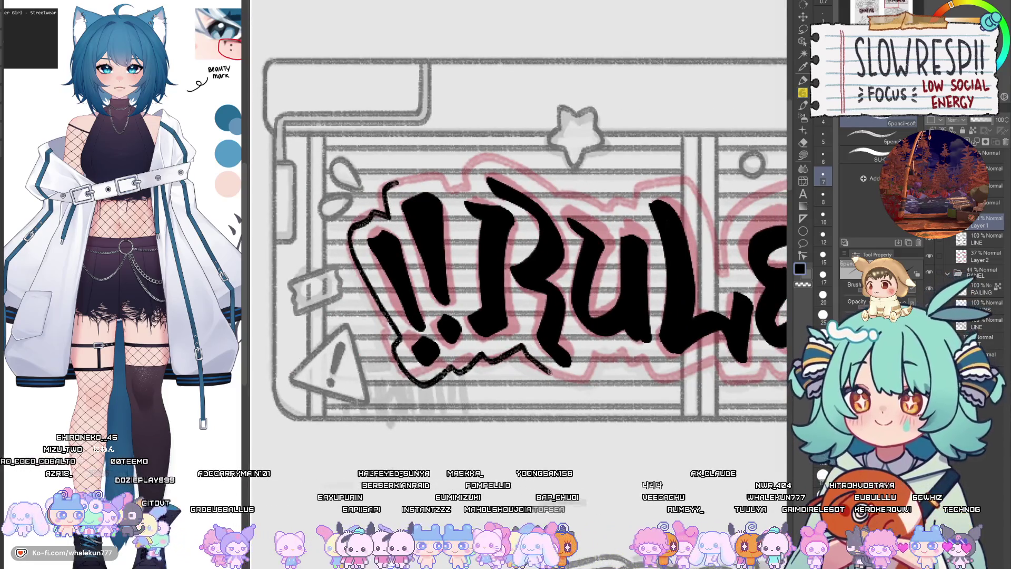
pyautogui.hotkey('ctrl', 'z')
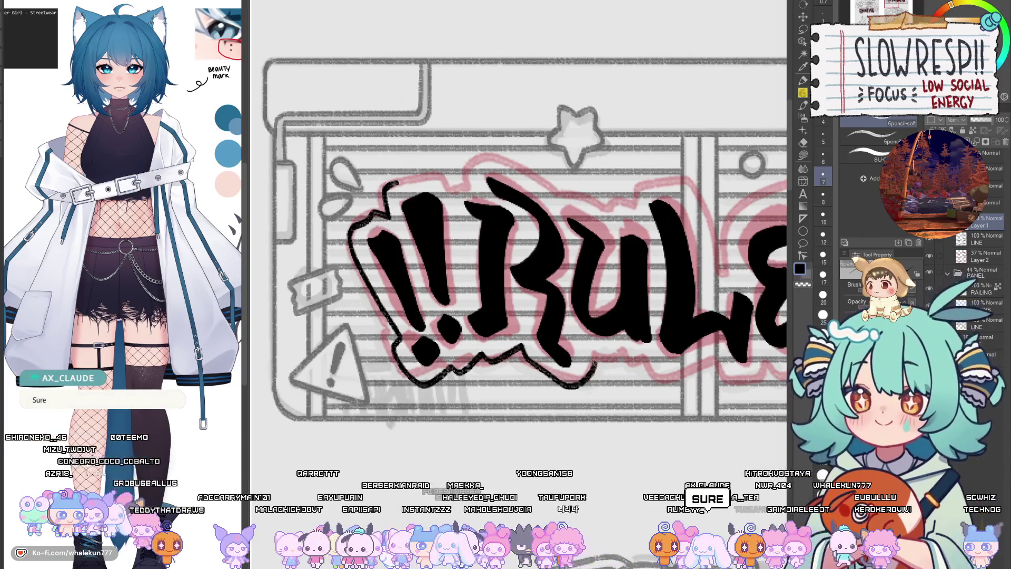
pyautogui.moveTo(609, 273); pyautogui.dragTo(599, 336)
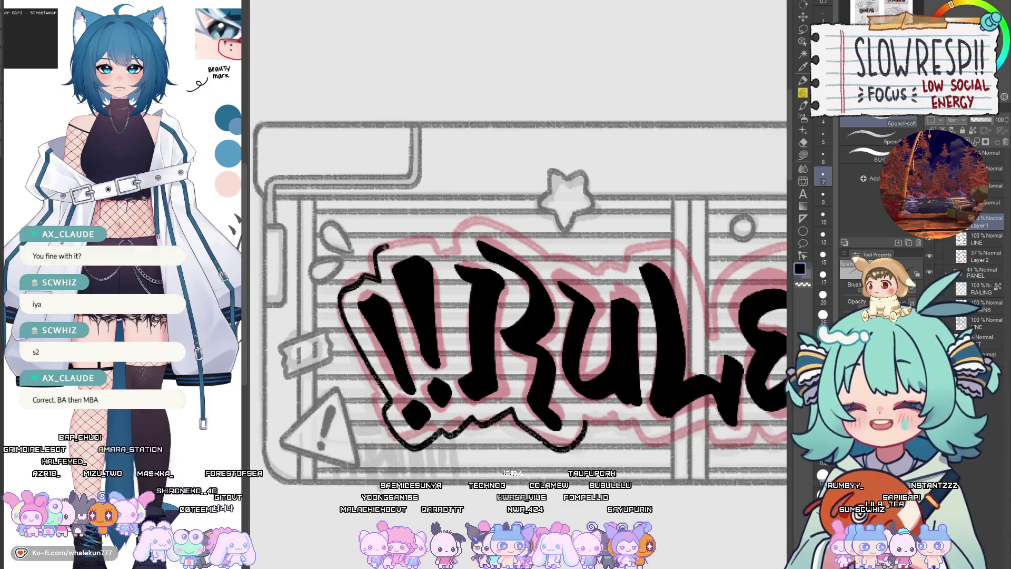
pyautogui.moveTo(432, 252)
pyautogui.mouseDown()
pyautogui.moveTo(532, 310)
pyautogui.moveTo(558, 283)
pyautogui.mouseUp()
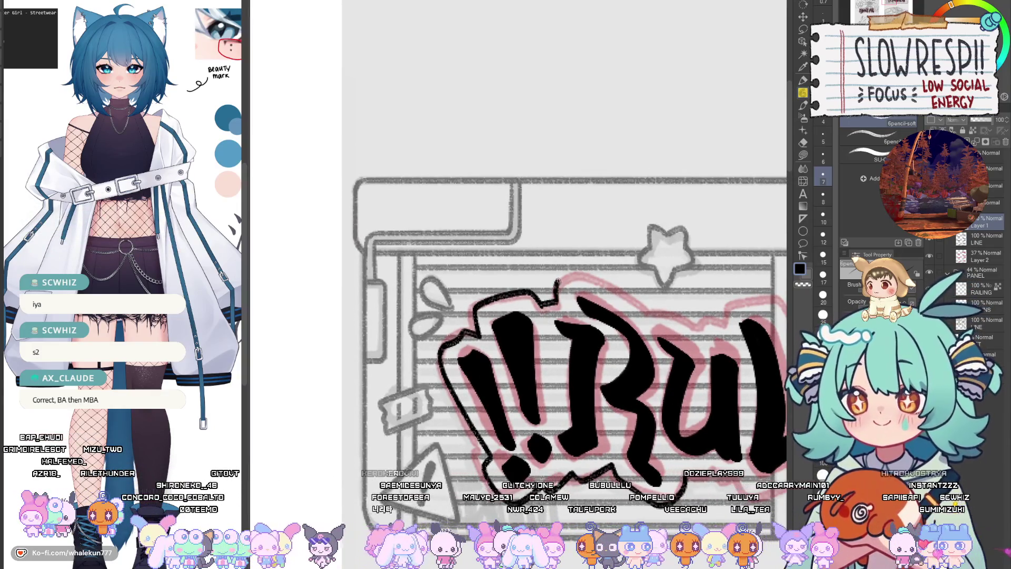
pyautogui.press('h')
pyautogui.moveTo(594, 271); pyautogui.dragTo(542, 304)
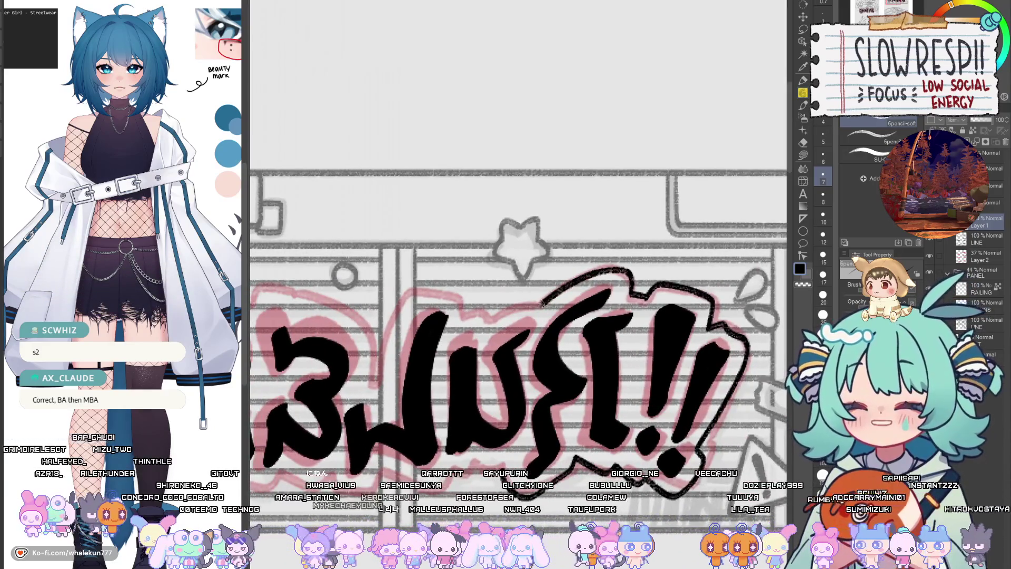
# - Restore normal view orientation and draw the outline curve above the RULES lettering
pyautogui.press('h')
pyautogui.scroll(2, 521, 354)
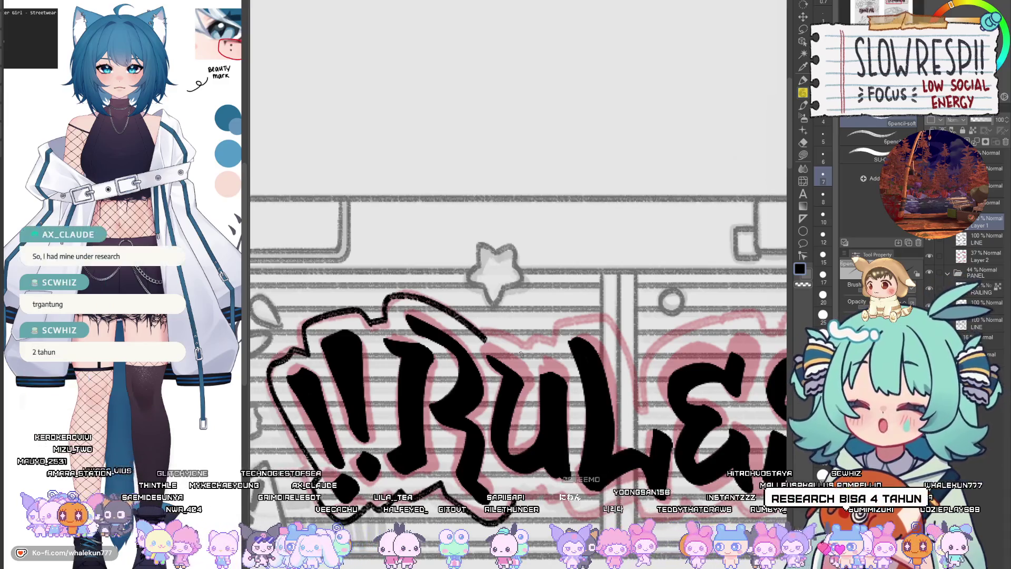
pyautogui.hscroll(-3, 520, 353)
pyautogui.scroll(-2, 521, 352)
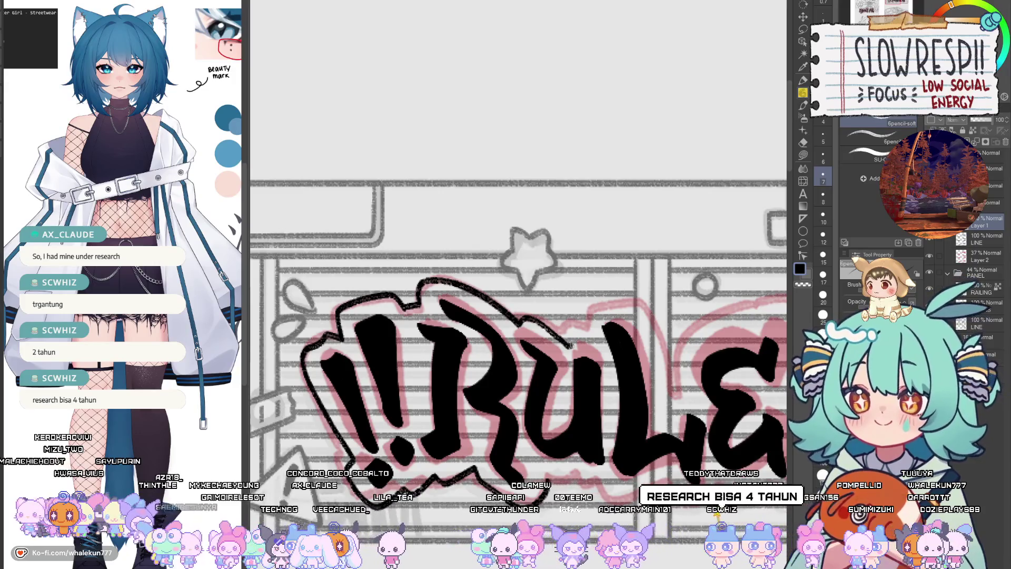
pyautogui.hscroll(3, 572, 345)
pyautogui.scroll(1, 547, 330)
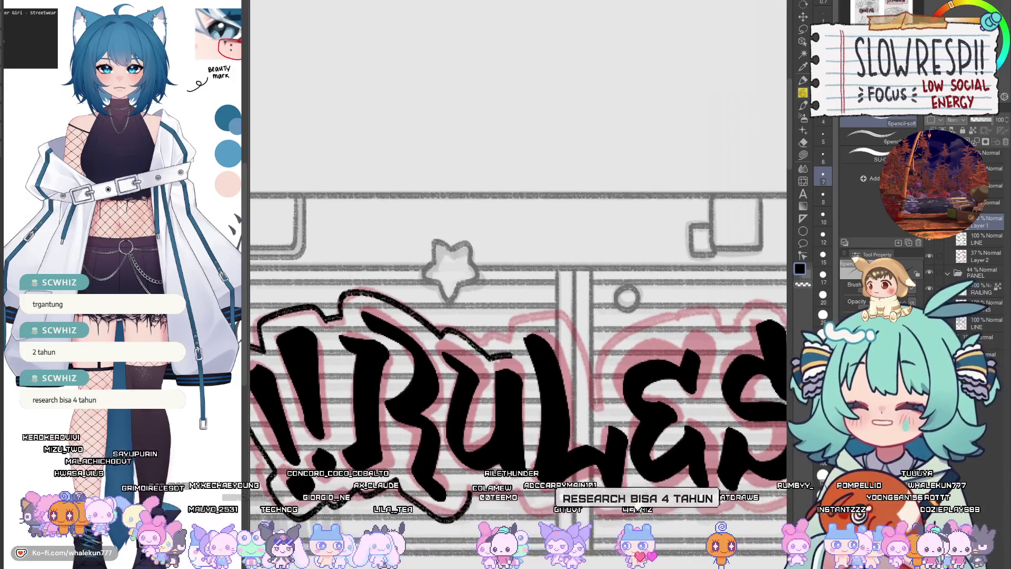
pyautogui.scroll(-1, 550, 348)
pyautogui.hscroll(1, 553, 364)
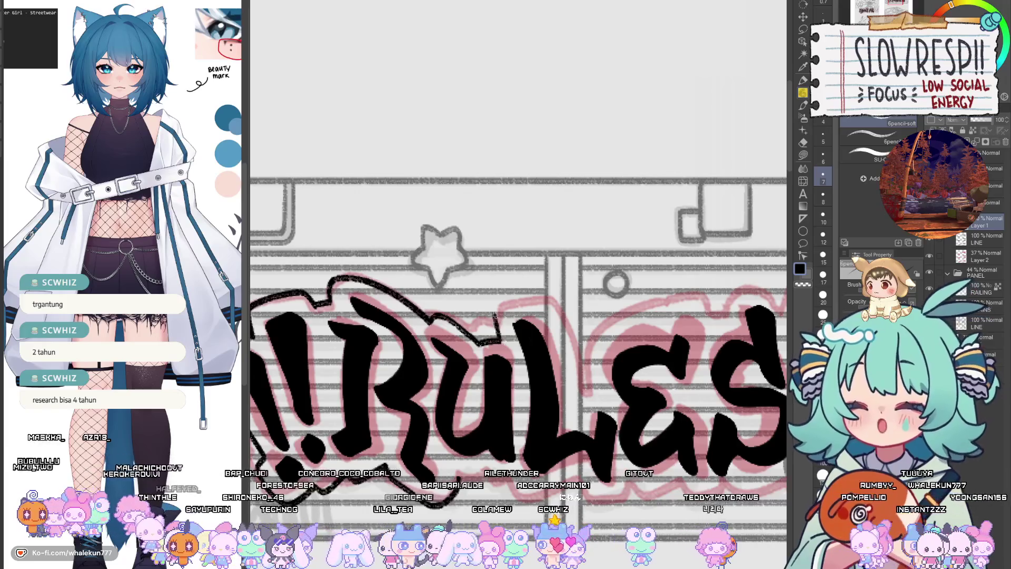
pyautogui.moveTo(494, 316); pyautogui.dragTo(548, 304)
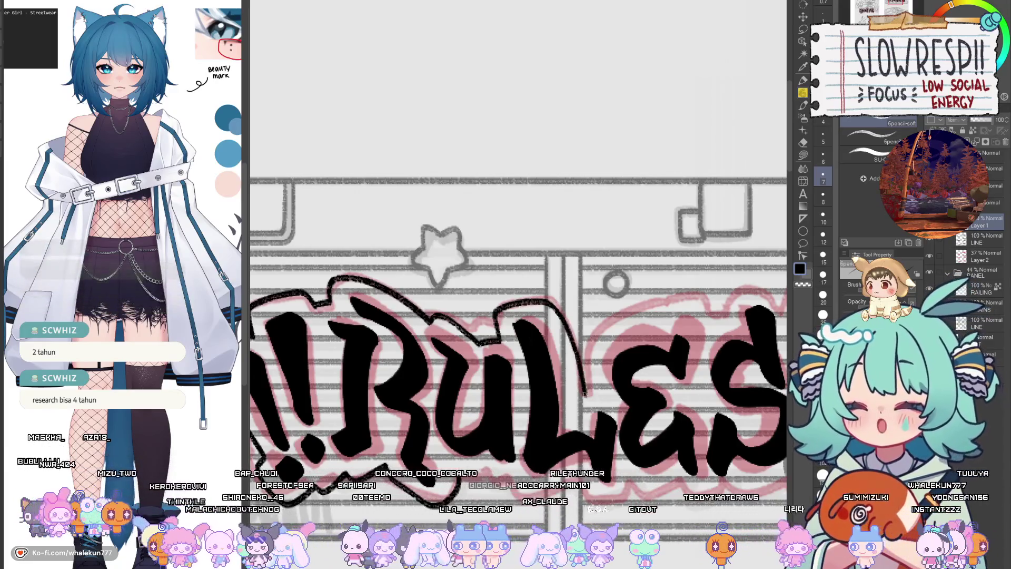
pyautogui.hotkey('ctrl', 'z')
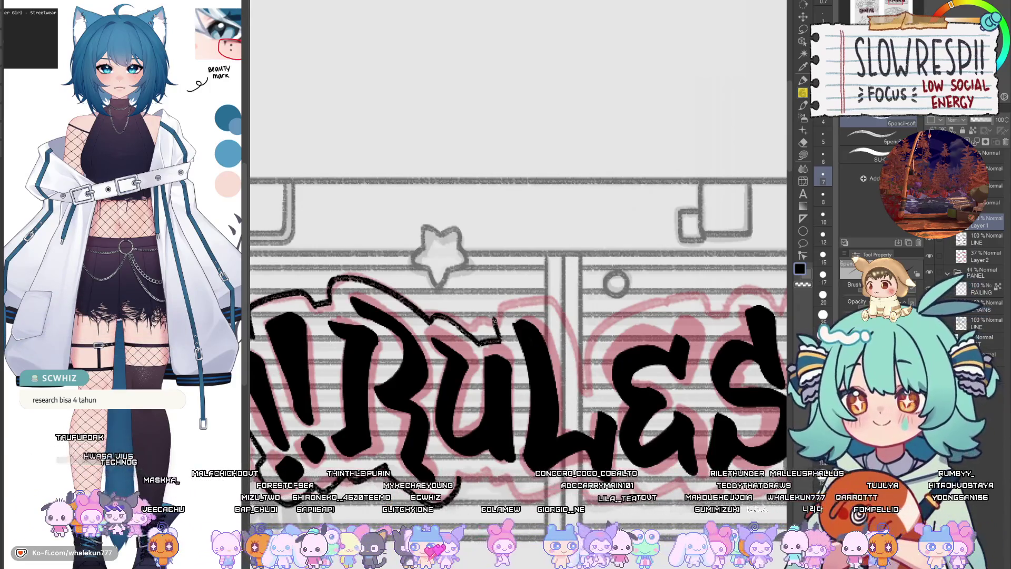
pyautogui.moveTo(495, 316); pyautogui.dragTo(529, 303)
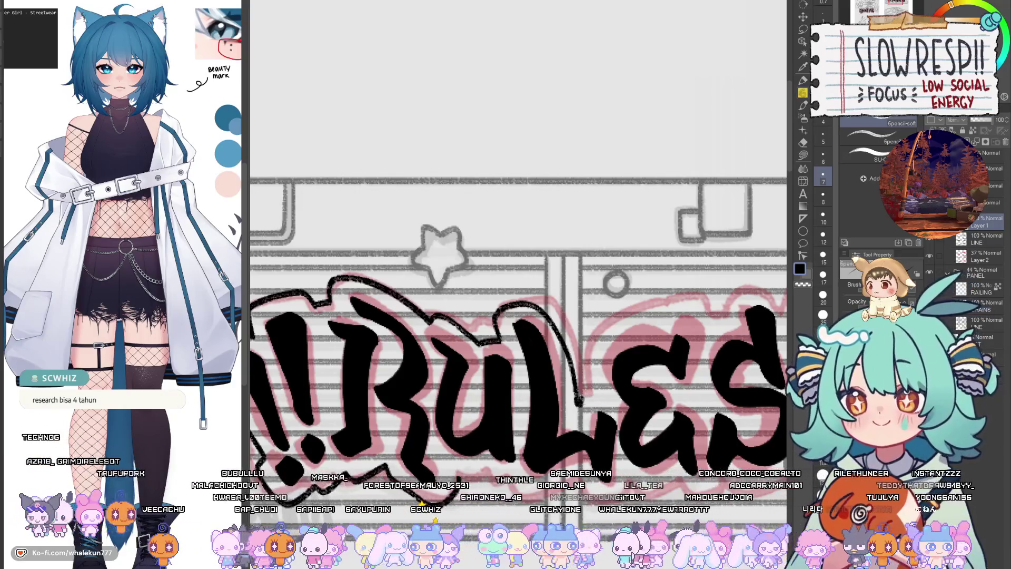
# - Replace the thin outline strokes with a short outline stroke beside the L
pyautogui.hotkey('ctrl', 'z')
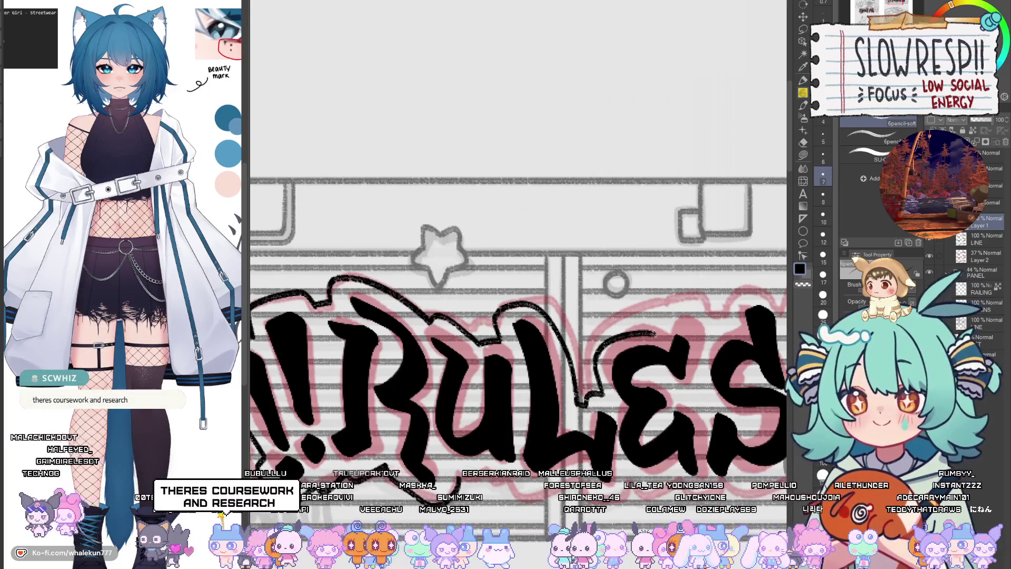
pyautogui.hotkey('ctrl', 'z')
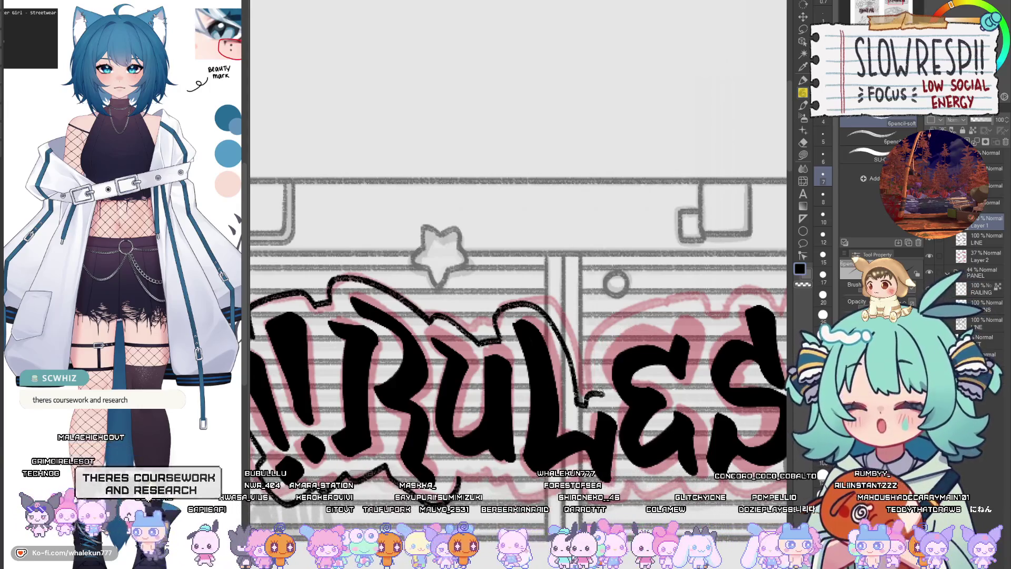
pyautogui.moveTo(602, 391); pyautogui.dragTo(595, 352)
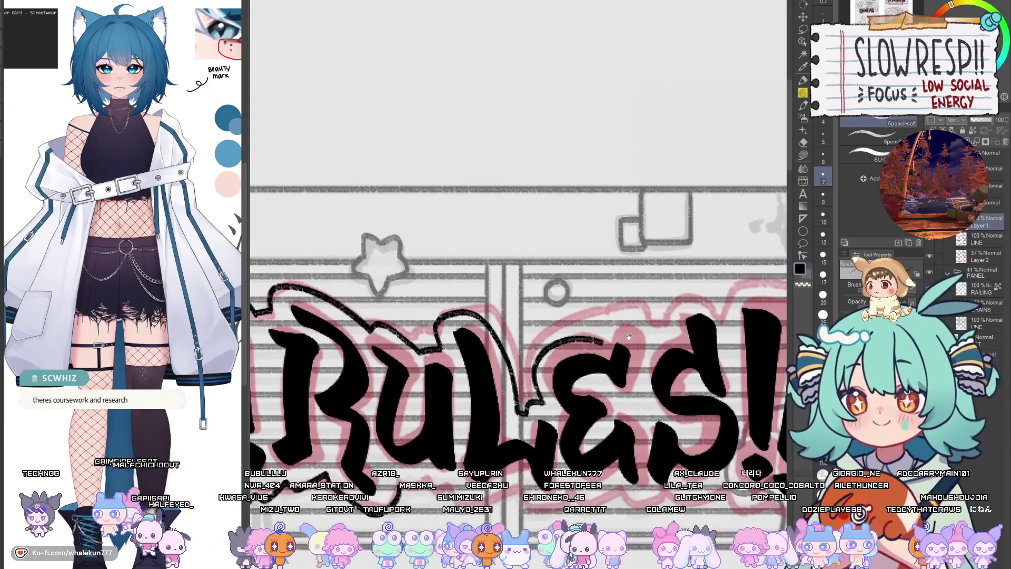
pyautogui.moveTo(653, 331)
pyautogui.mouseDown()
pyautogui.moveTo(595, 339)
pyautogui.moveTo(663, 336)
pyautogui.moveTo(599, 354)
pyautogui.mouseUp()
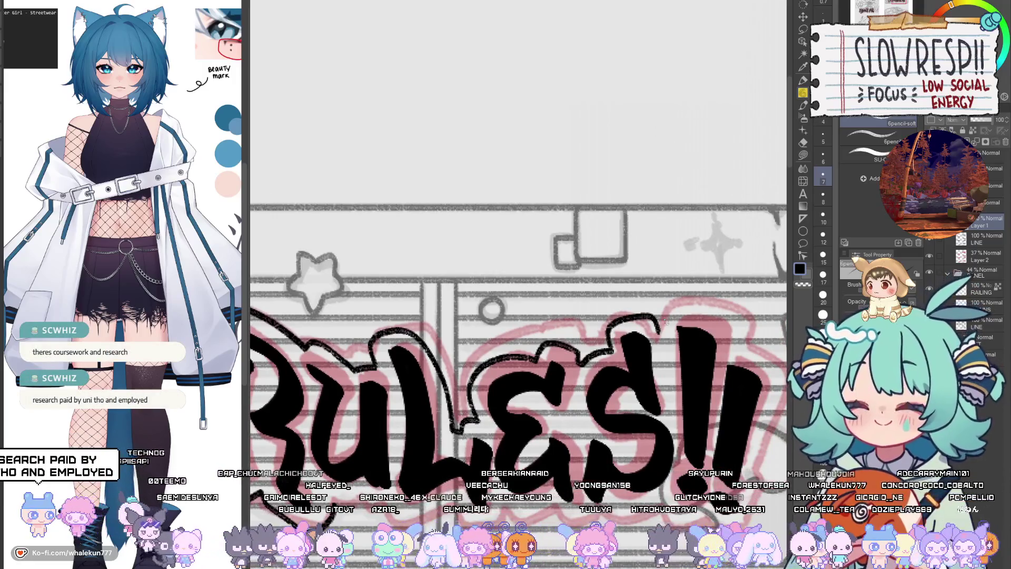
# - Extend the outline past the top right of the S and remove the bottom segment under RULES
pyautogui.moveTo(651, 316); pyautogui.dragTo(663, 315)
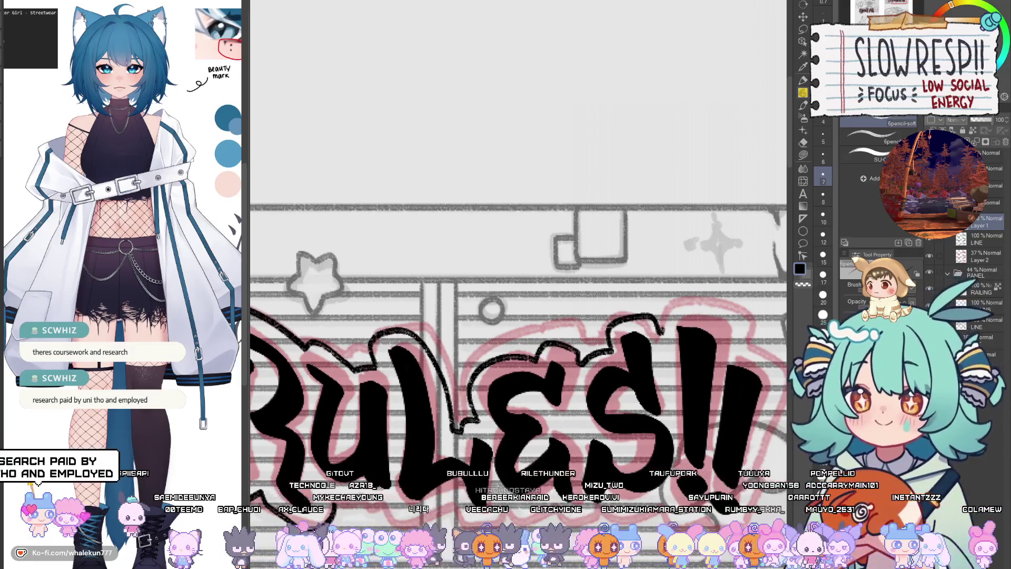
pyautogui.moveTo(631, 337); pyautogui.dragTo(664, 315)
pyautogui.moveTo(398, 480)
pyautogui.mouseDown()
pyautogui.moveTo(570, 378)
pyautogui.moveTo(571, 391)
pyautogui.moveTo(512, 411)
pyautogui.moveTo(476, 401)
pyautogui.mouseUp()
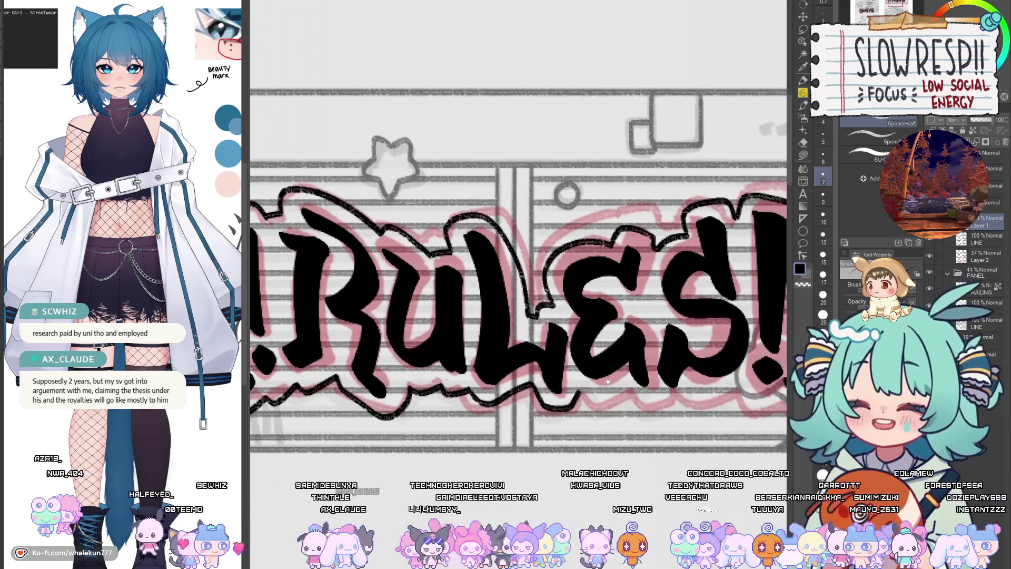
pyautogui.moveTo(586, 395)
pyautogui.mouseDown()
pyautogui.moveTo(522, 398)
pyautogui.moveTo(562, 394)
pyautogui.mouseUp()
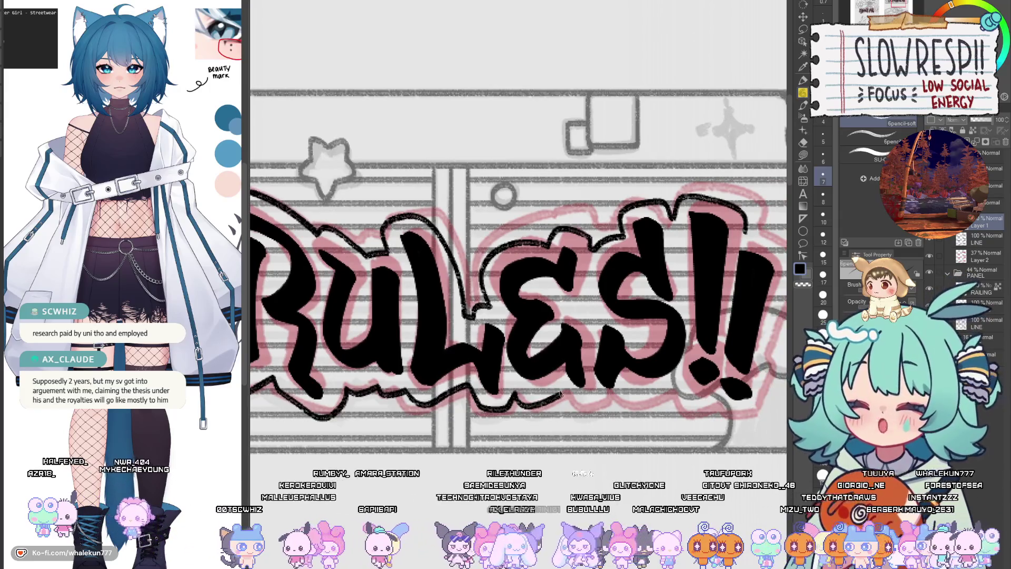
pyautogui.hotkey('ctrl', 'z')
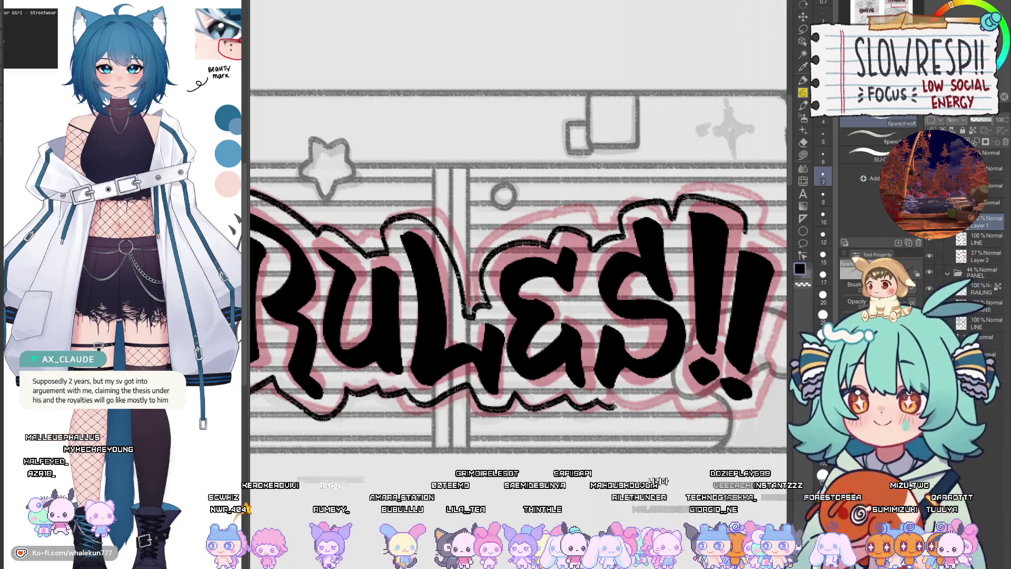
# - Redraw a shorter, flatter outline tip around the closing !! and zoom out on the panel
pyautogui.moveTo(662, 396)
pyautogui.mouseDown()
pyautogui.moveTo(680, 401)
pyautogui.moveTo(592, 420)
pyautogui.mouseUp()
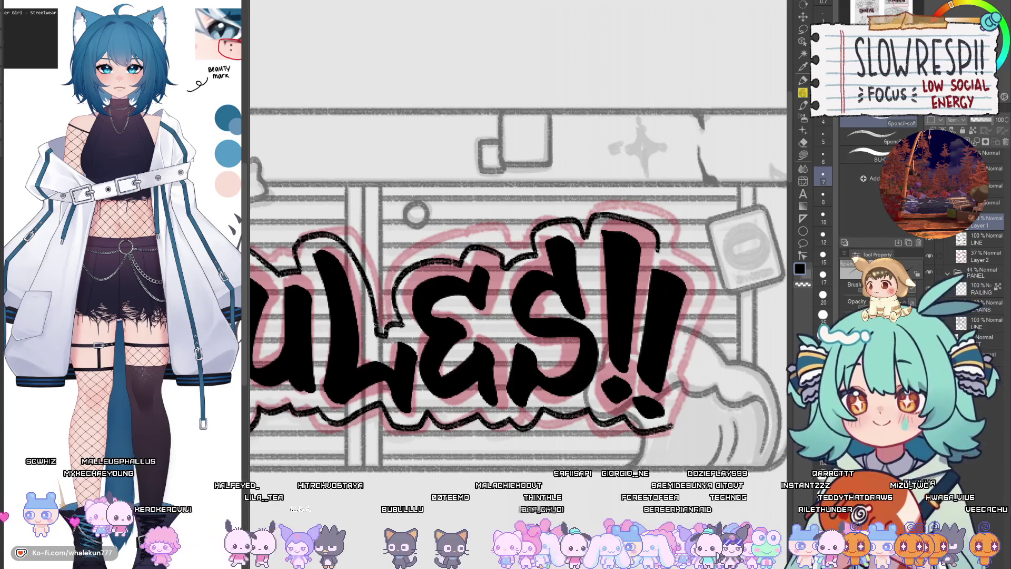
pyautogui.moveTo(701, 275); pyautogui.dragTo(668, 280)
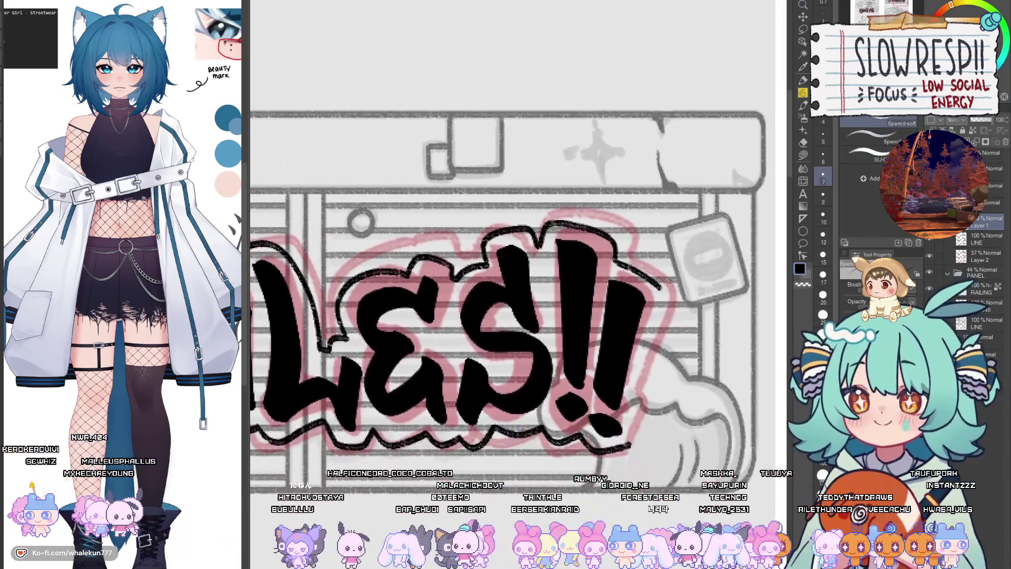
pyautogui.hotkey('ctrl', 'z')
pyautogui.moveTo(618, 258)
pyautogui.mouseDown()
pyautogui.moveTo(653, 273)
pyautogui.moveTo(644, 378)
pyautogui.mouseUp()
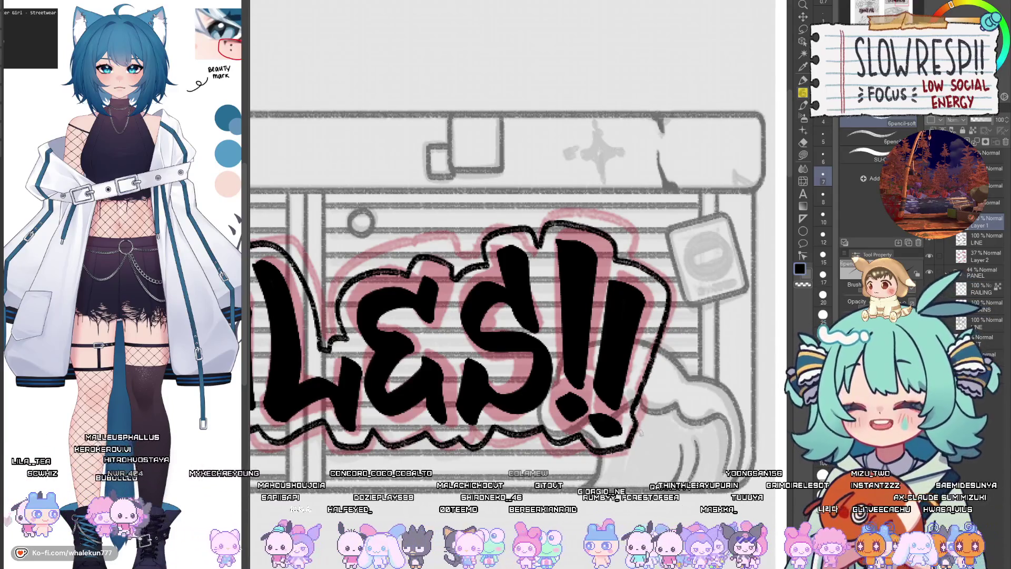
pyautogui.scroll(-3, 617, 382)
pyautogui.scroll(-3, 617, 382)
pyautogui.scroll(2, 615, 381)
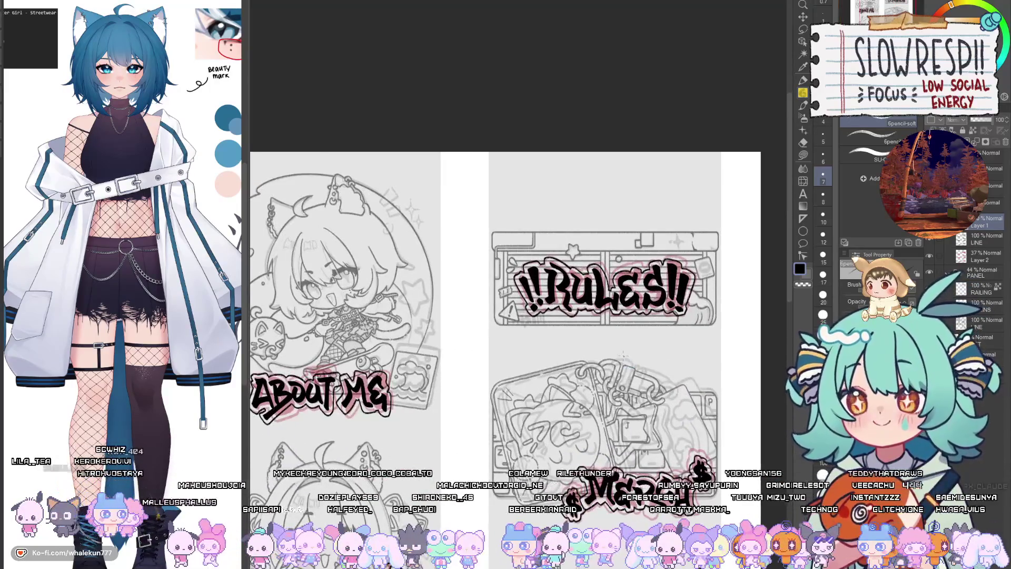
# - Move Layer 2 below CHAINS, group it into a new folder, and begin renaming it
pyautogui.scroll(-4, 519, 316)
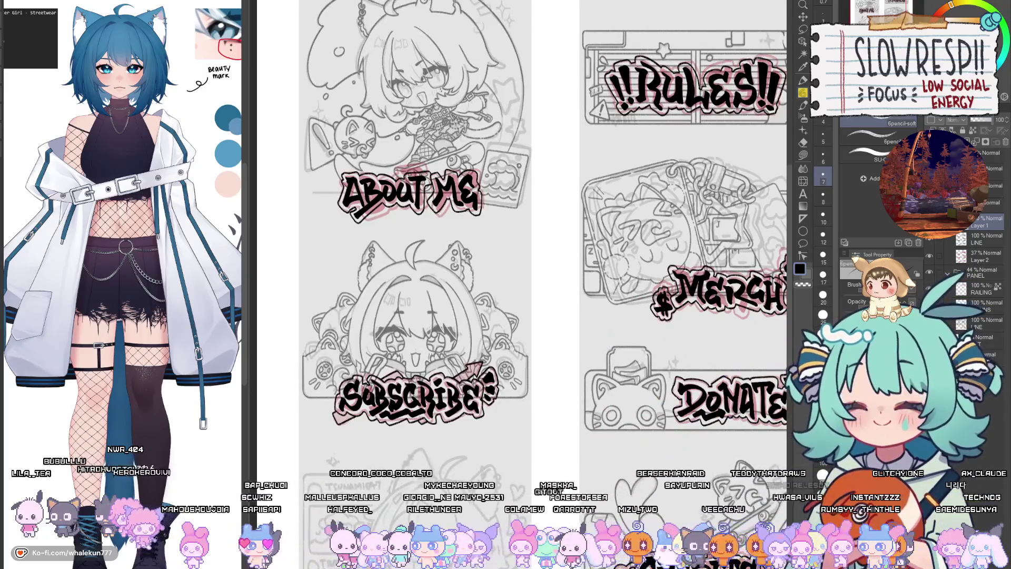
pyautogui.moveTo(628, 490)
pyautogui.mouseDown()
pyautogui.moveTo(599, 333)
pyautogui.moveTo(574, 397)
pyautogui.mouseUp()
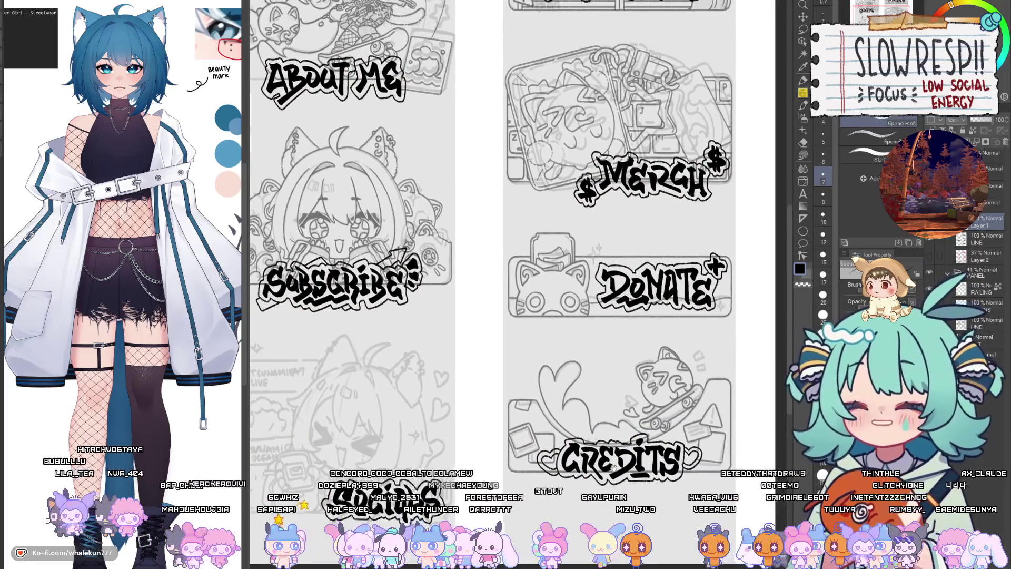
pyautogui.moveTo(980, 257); pyautogui.dragTo(980, 323)
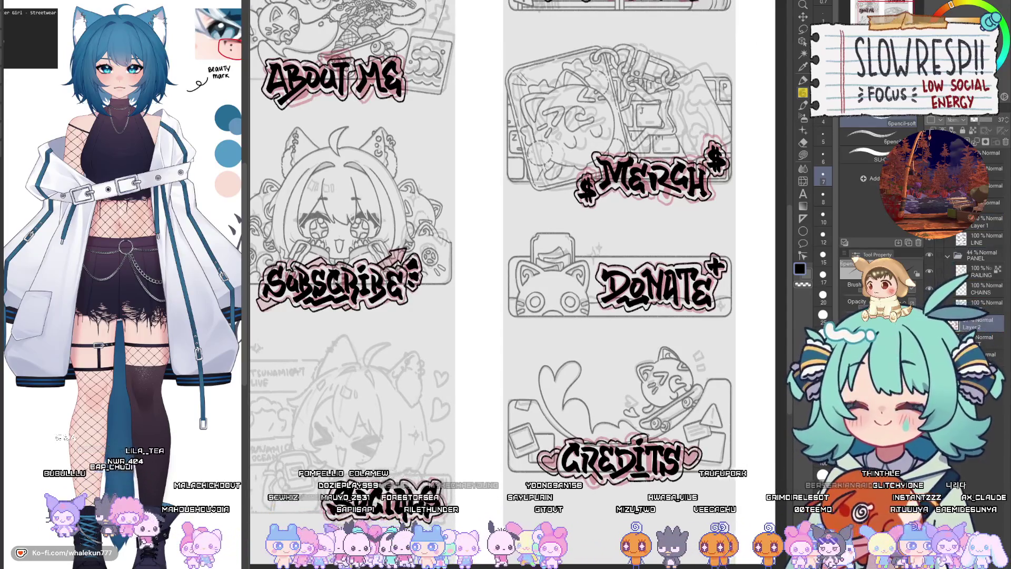
pyautogui.hotkey('ctrl', 'g')
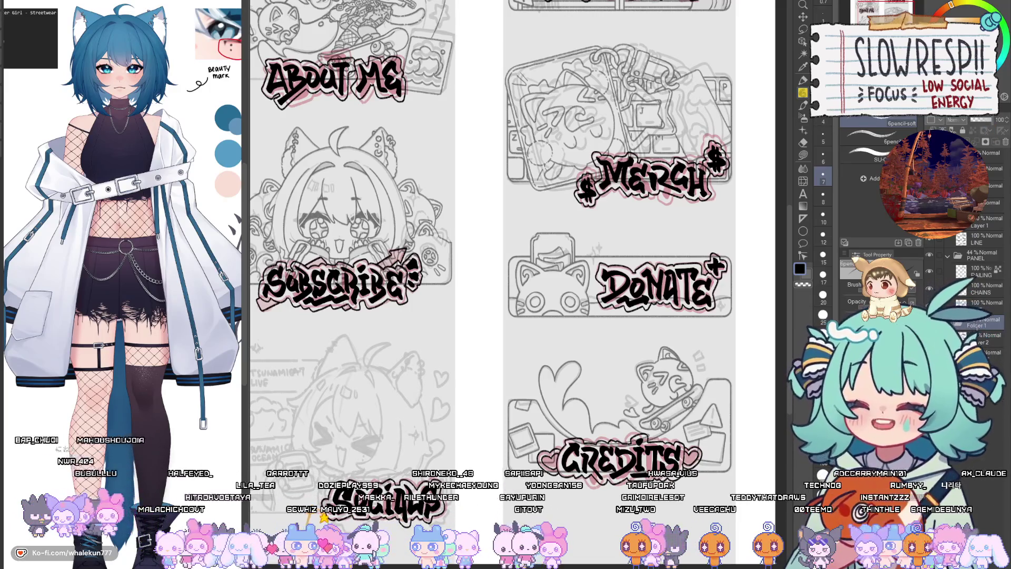
pyautogui.doubleClick(974, 325)
# - Name the sketch folder DRAFT and show and reposition the rough sketch layer inside it
pyautogui.write('DRAFT')
pyautogui.press('Return')
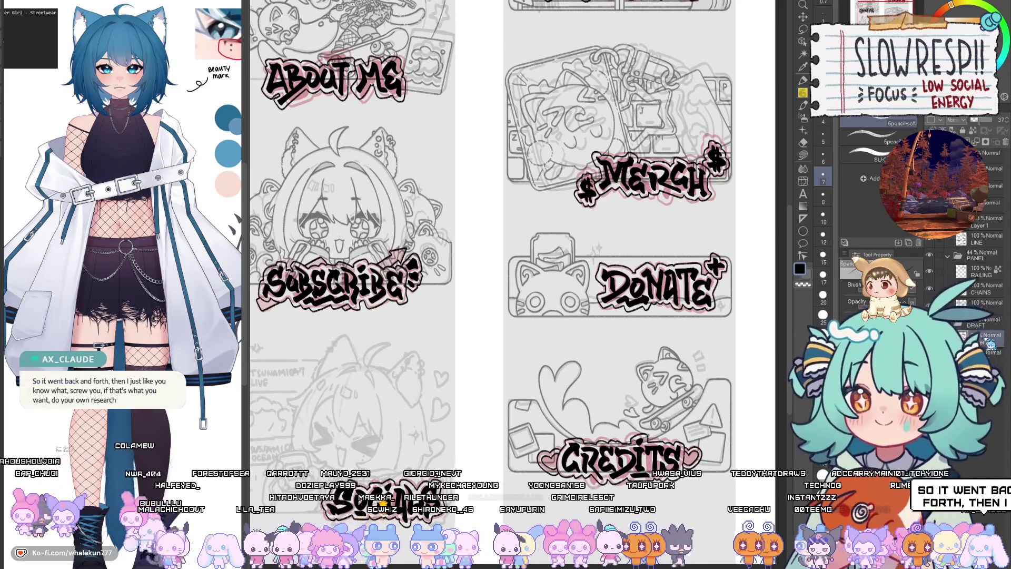
pyautogui.click(985, 338)
pyautogui.click(985, 352)
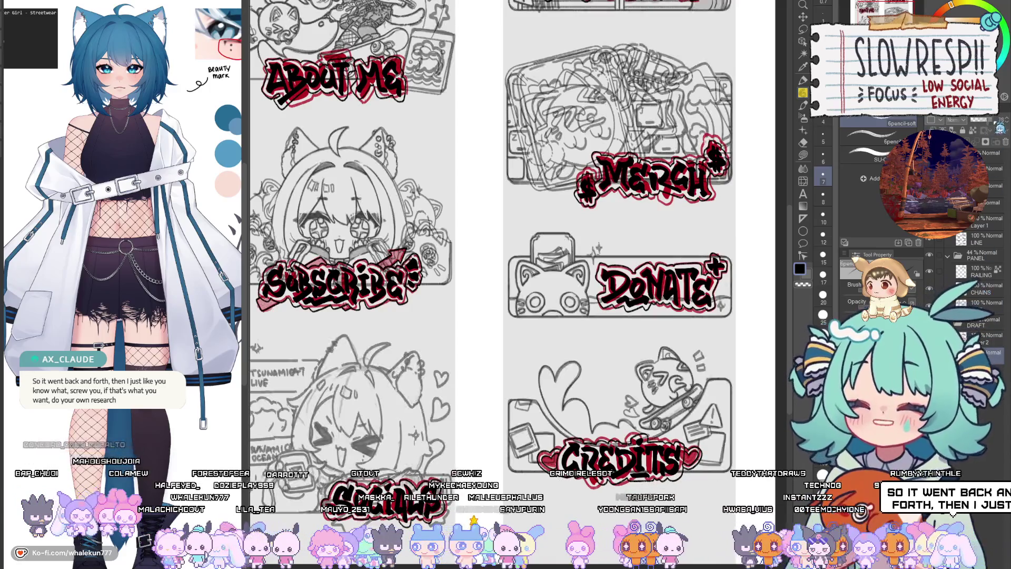
pyautogui.moveTo(985, 353); pyautogui.dragTo(988, 305)
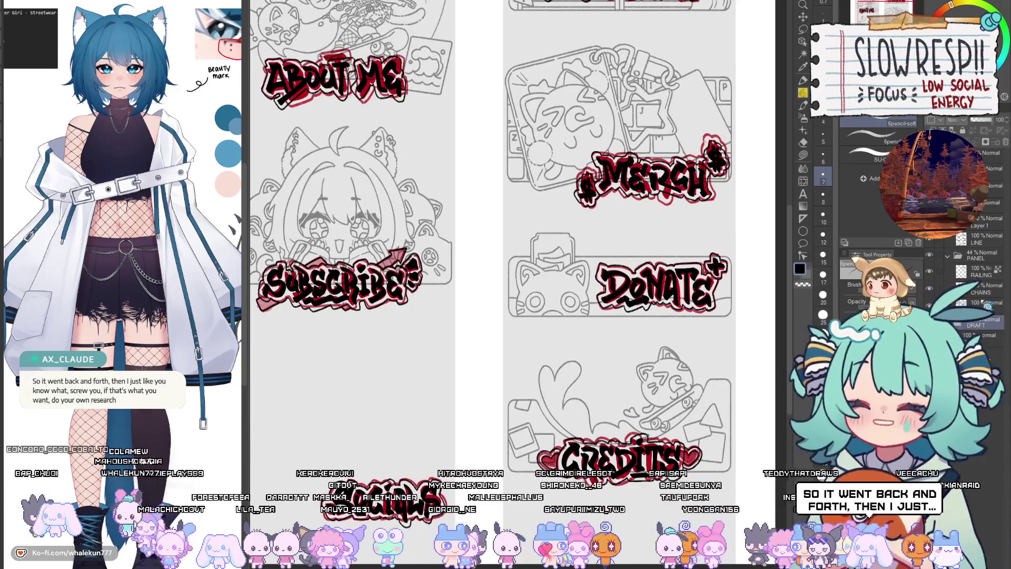
# - Lower the DRAFT sketch to about 30% opacity, comparing it against full opacity with undo/redo
pyautogui.click(983, 127)
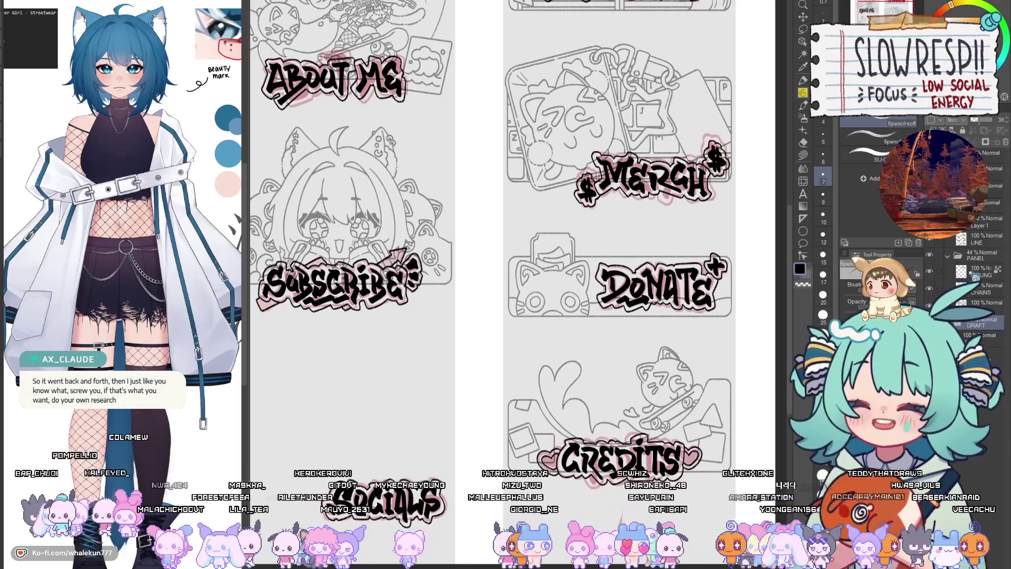
pyautogui.hotkey('ctrl', 'z')
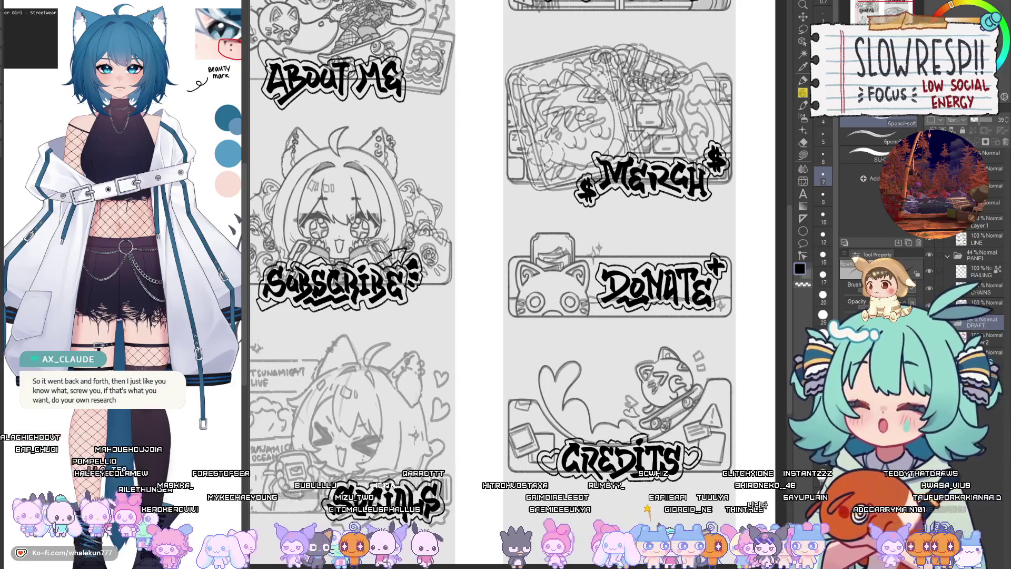
pyautogui.click(980, 340)
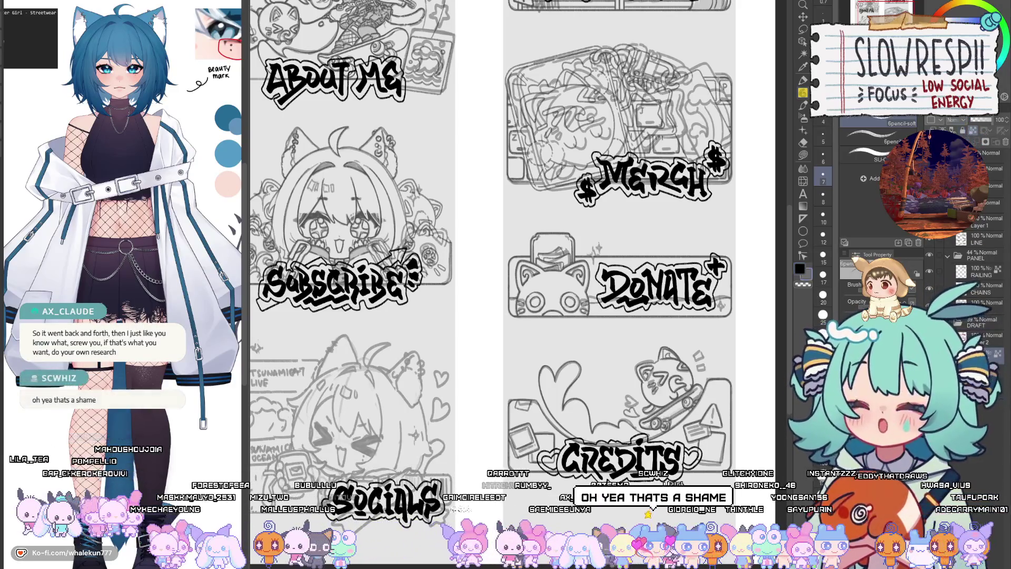
pyautogui.hotkey('ctrl', 'y')
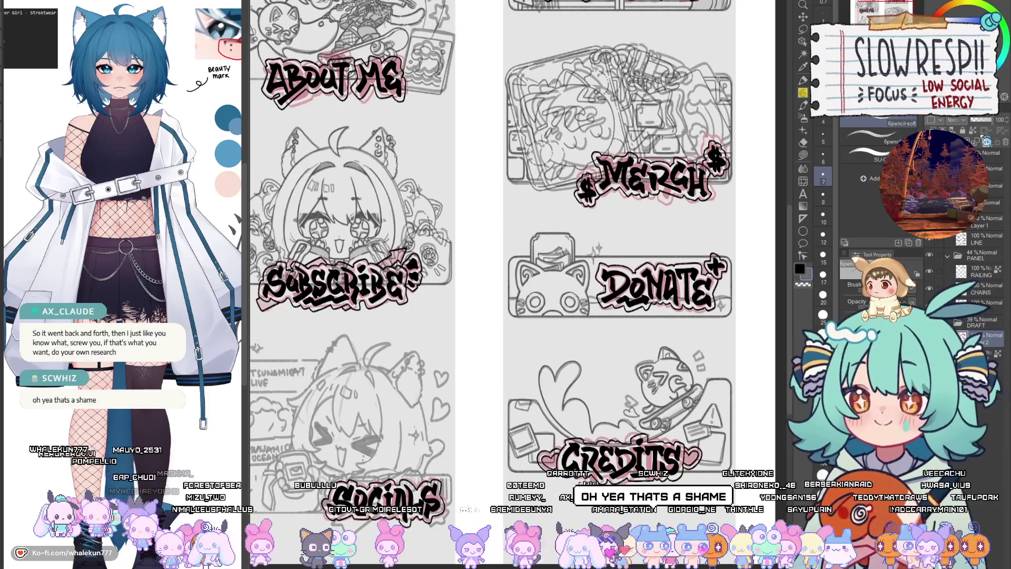
pyautogui.hotkey('ctrl', 'z')
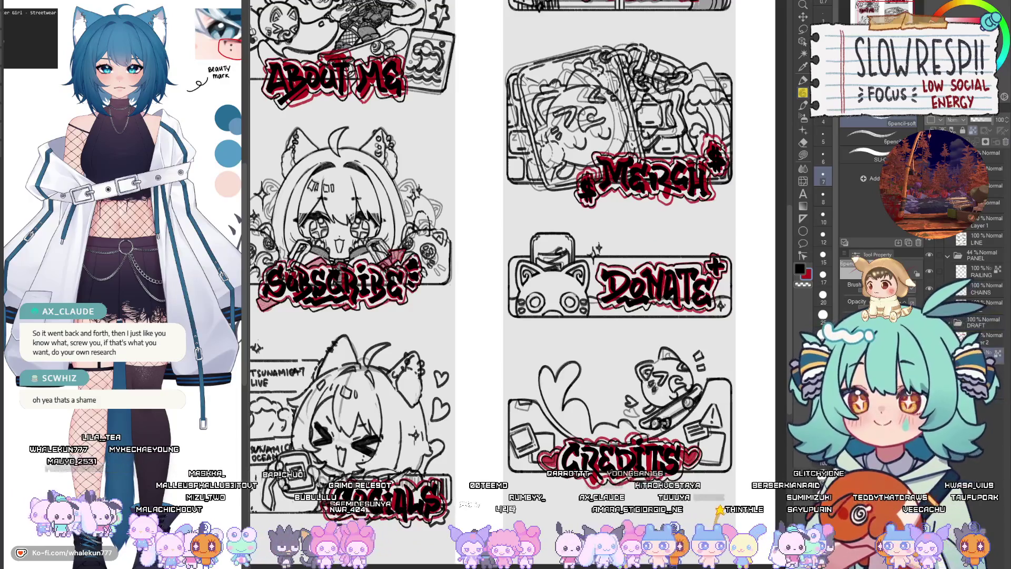
pyautogui.hotkey('ctrl', 'y')
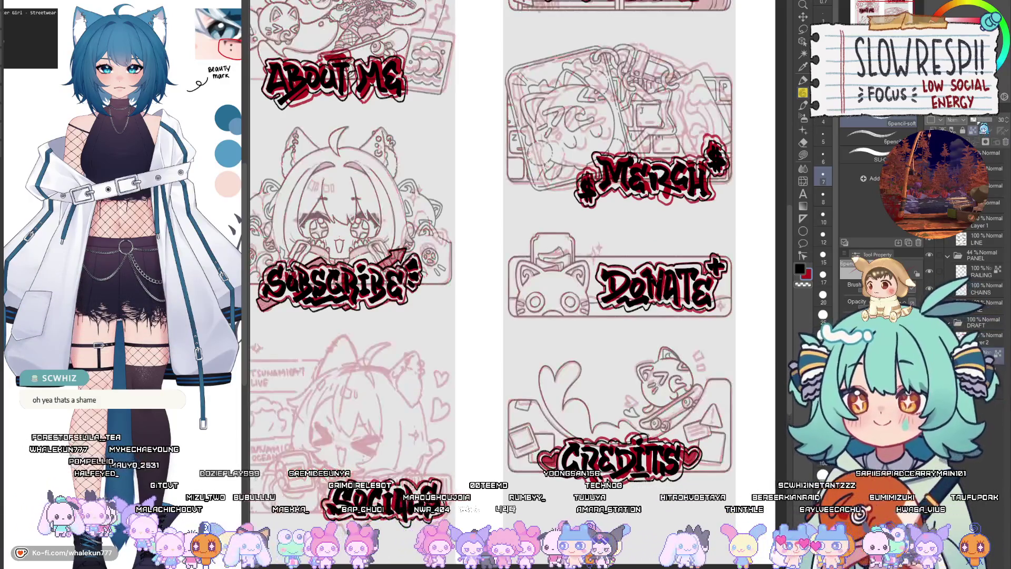
pyautogui.hotkey('ctrl', 'z')
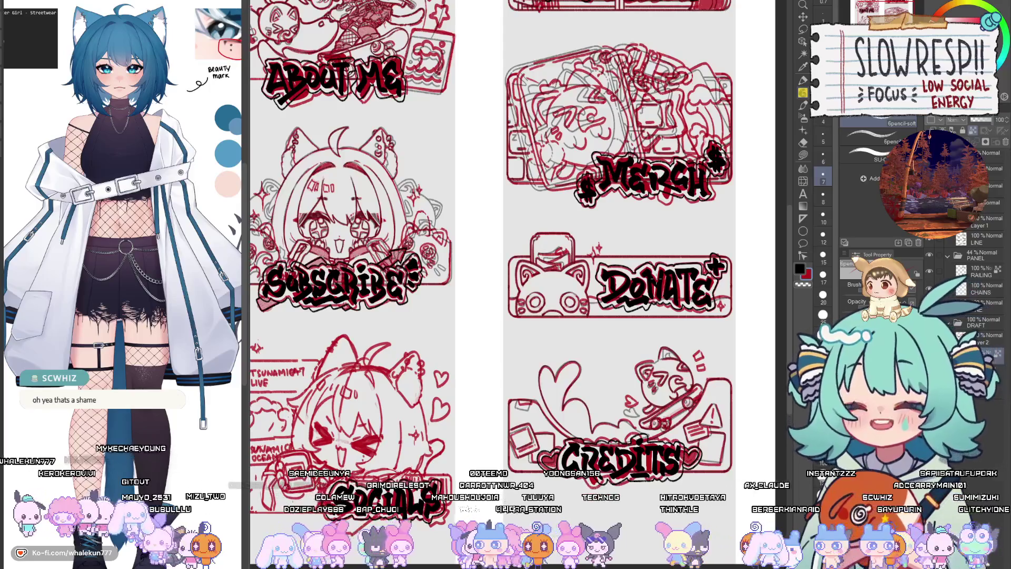
pyautogui.hotkey('ctrl', 'z')
pyautogui.hotkey('ctrl', 'y')
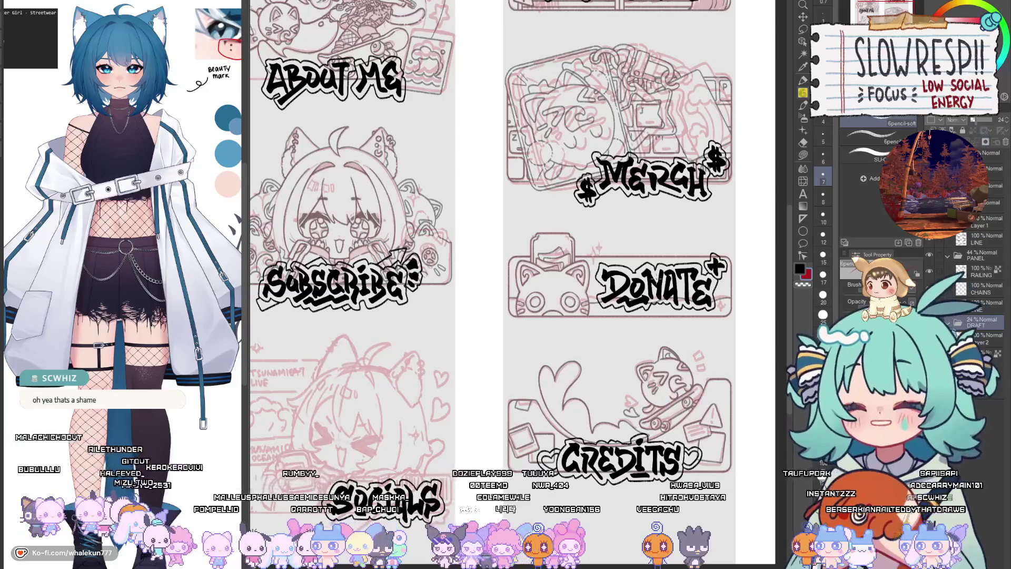
# - Set the PANEL folder to 100% opacity so the panel sketch lines show fully
pyautogui.click(980, 255)
pyautogui.click(995, 120)
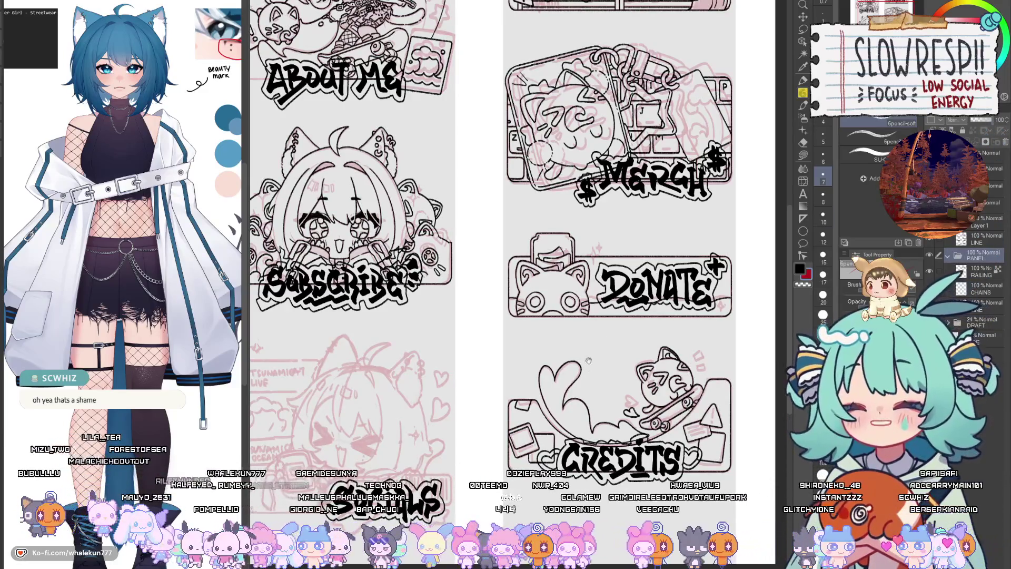
pyautogui.moveTo(589, 360); pyautogui.dragTo(713, 427)
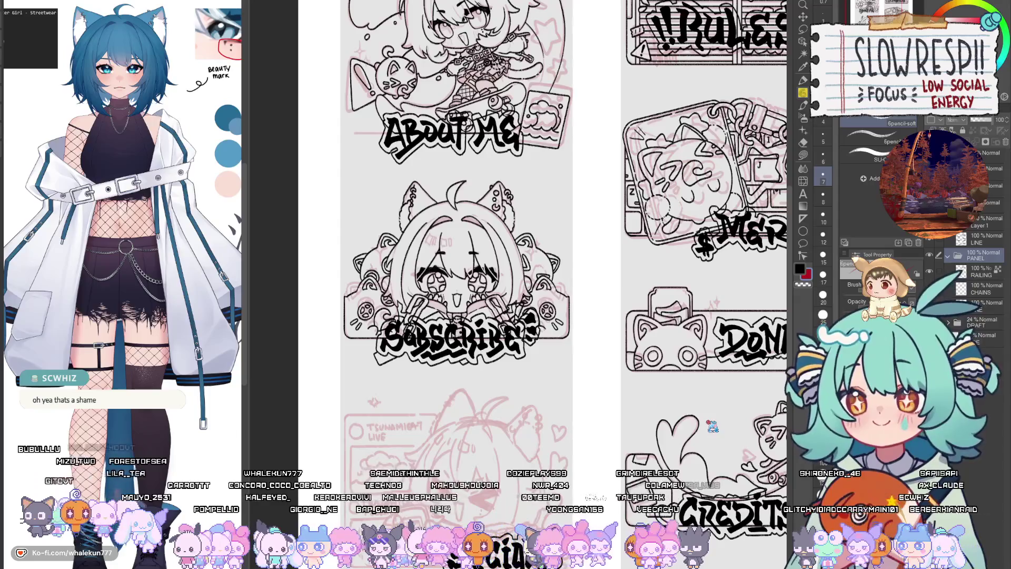
pyautogui.moveTo(668, 382); pyautogui.dragTo(634, 447)
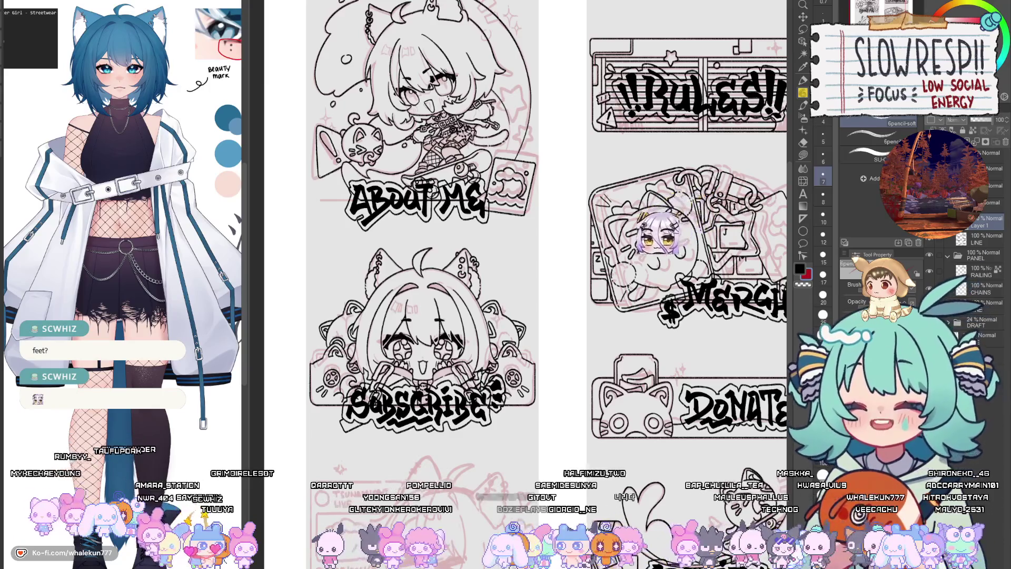
# - Drag Layer 1 down in the Layer panel so it sits directly below LINE
pyautogui.moveTo(985, 221); pyautogui.dragTo(991, 266)
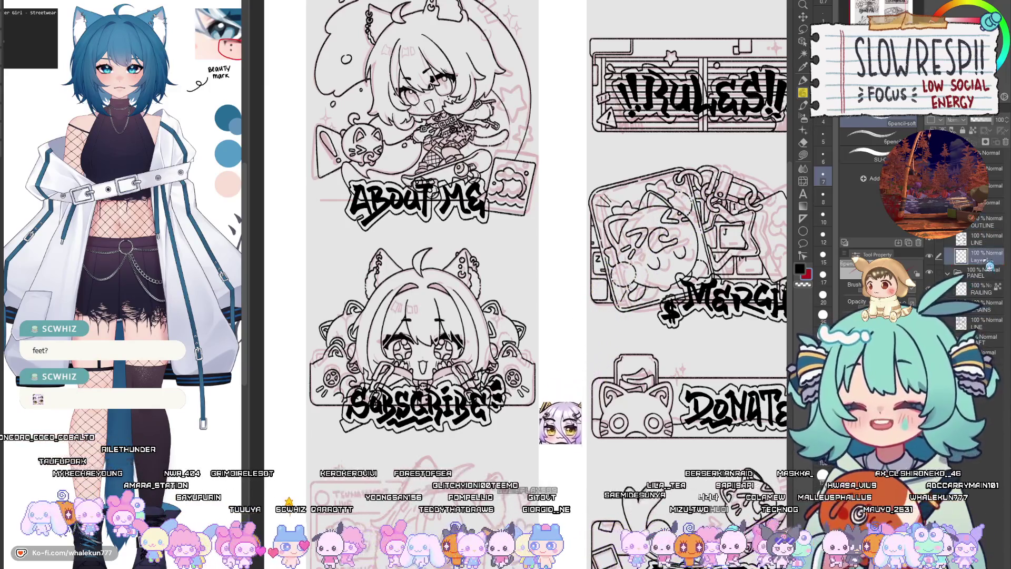
# - Rename Layer 1 to BASE and switch to the freehand lasso fill over the About Me panel
pyautogui.write('BASE')
pyautogui.press('Return')
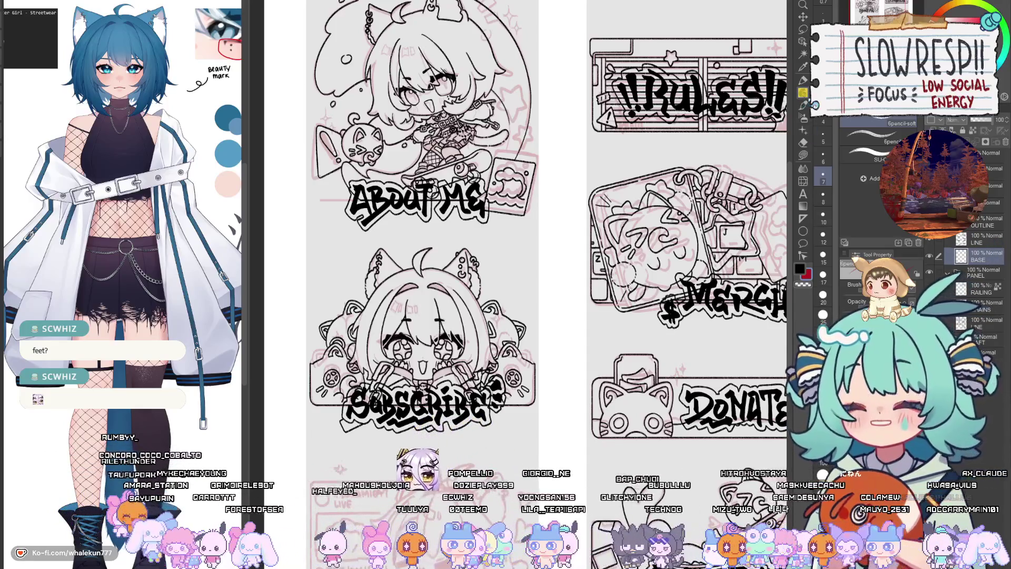
pyautogui.moveTo(526, 237); pyautogui.dragTo(595, 343)
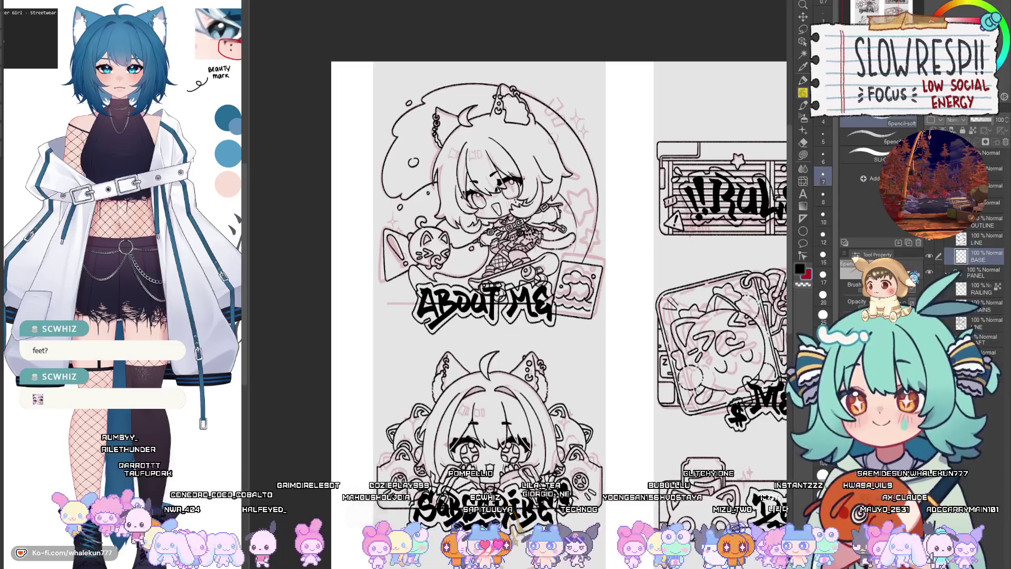
pyautogui.moveTo(636, 394); pyautogui.dragTo(620, 419)
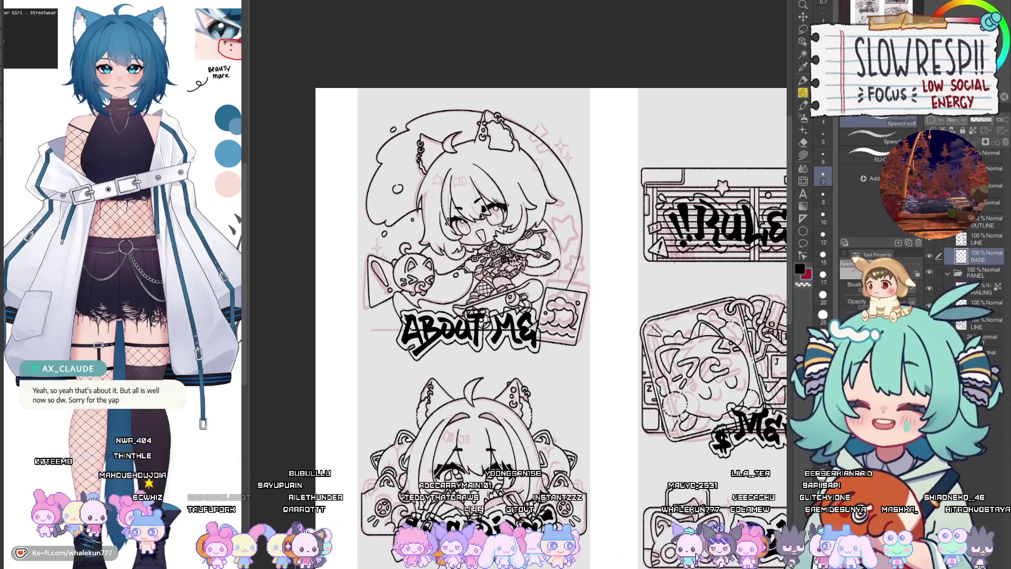
pyautogui.press('m')
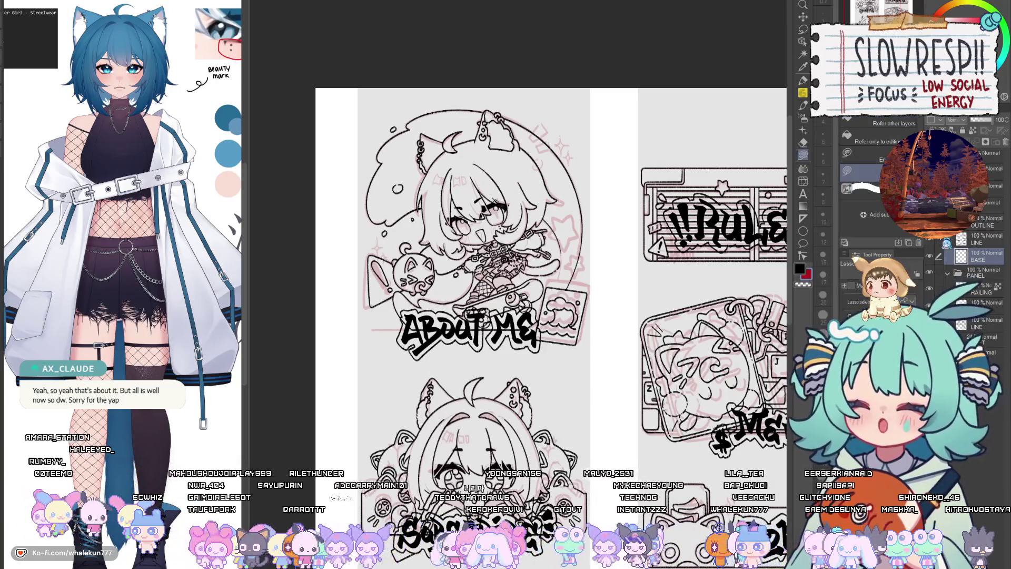
# - Zoom into the About Me header and lasso-fill gray behind the A, B and following ABOUT letters
pyautogui.moveTo(463, 384); pyautogui.dragTo(500, 312)
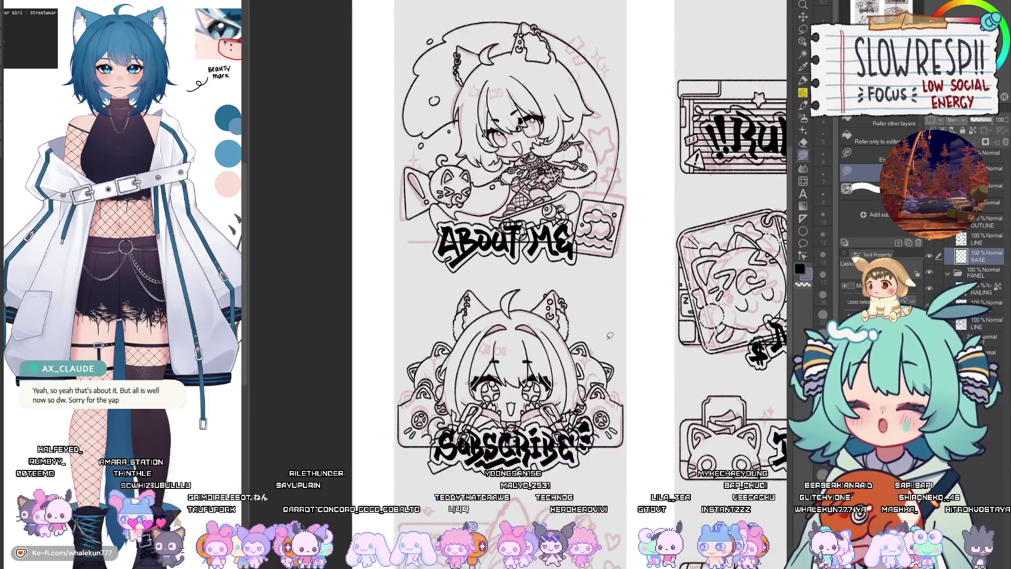
pyautogui.scroll(2, 499, 312)
pyautogui.scroll(2, 500, 312)
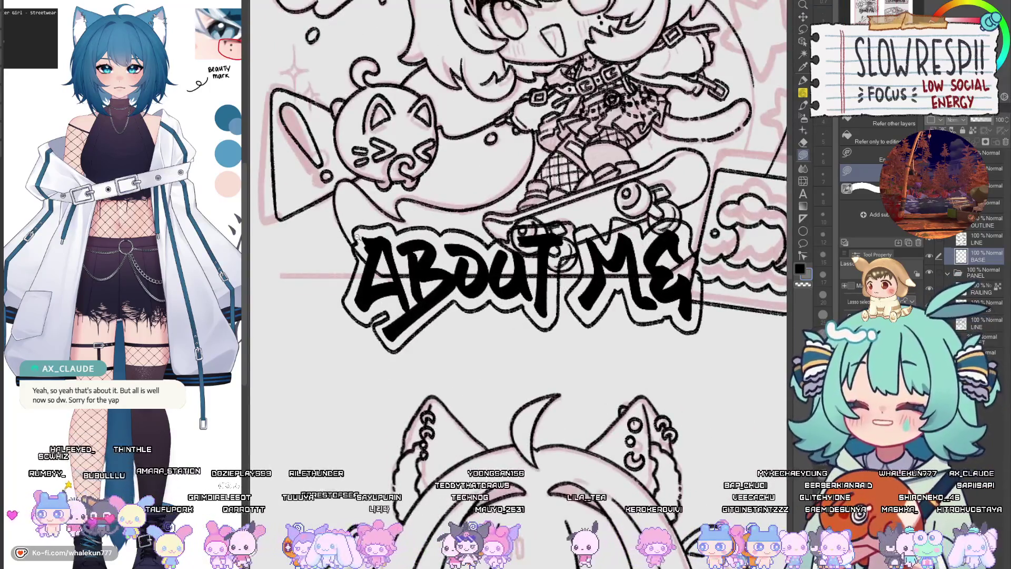
pyautogui.scroll(2, 400, 324)
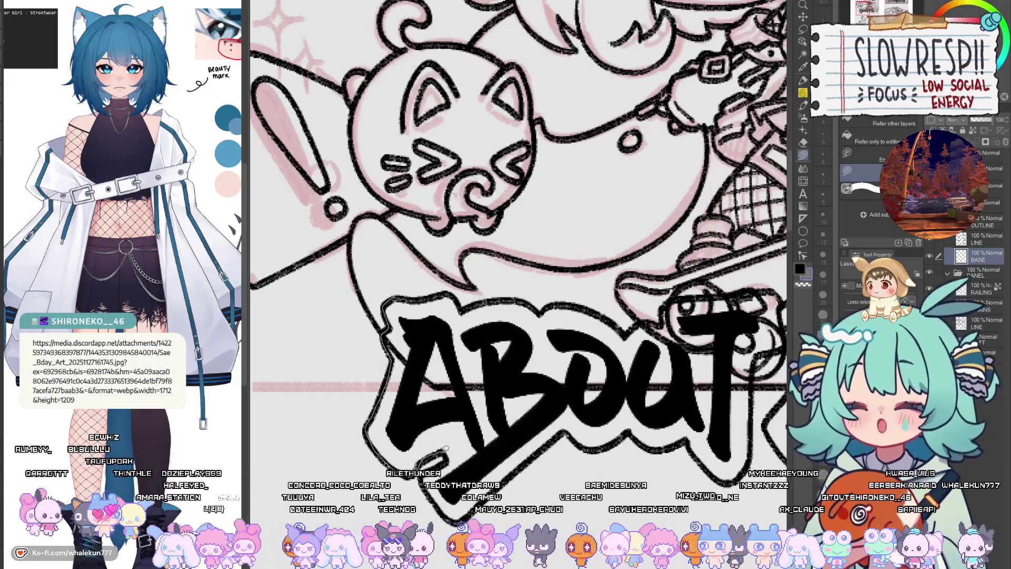
pyautogui.moveTo(516, 350); pyautogui.dragTo(410, 285)
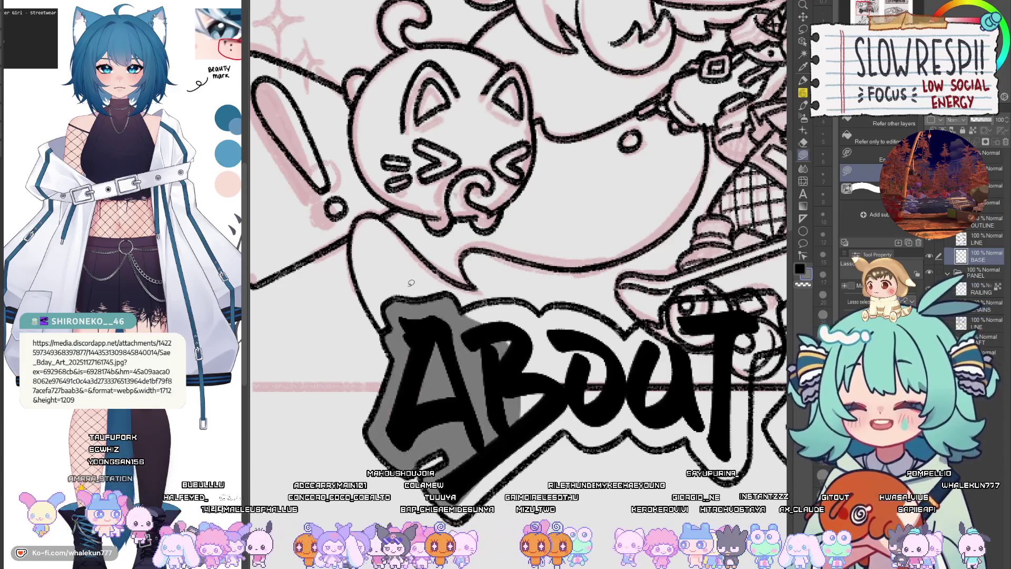
pyautogui.scroll(-3, 421, 342)
pyautogui.moveTo(429, 407)
pyautogui.mouseDown()
pyautogui.moveTo(576, 326)
pyautogui.moveTo(437, 382)
pyautogui.mouseUp()
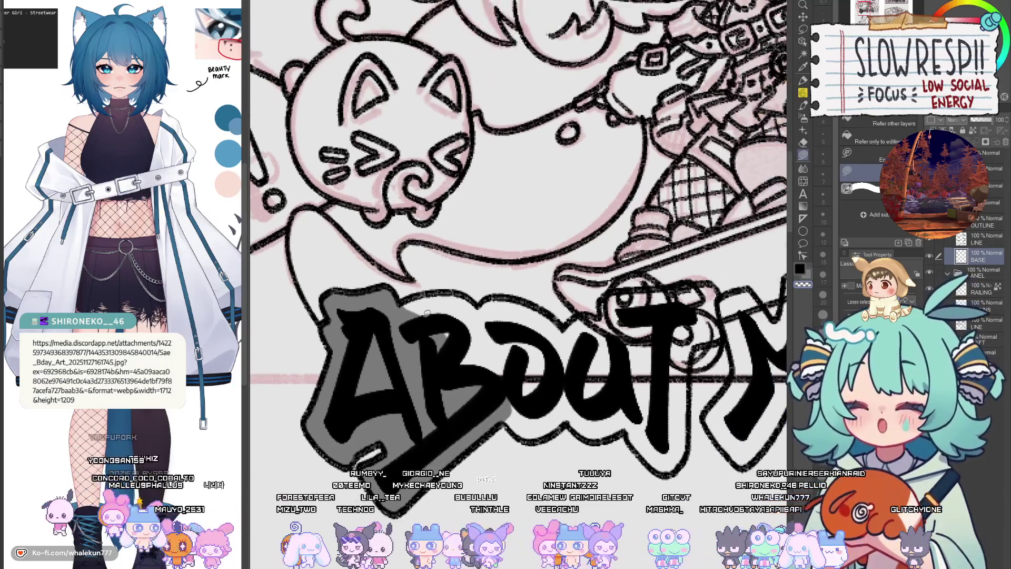
pyautogui.moveTo(526, 349); pyautogui.dragTo(462, 338)
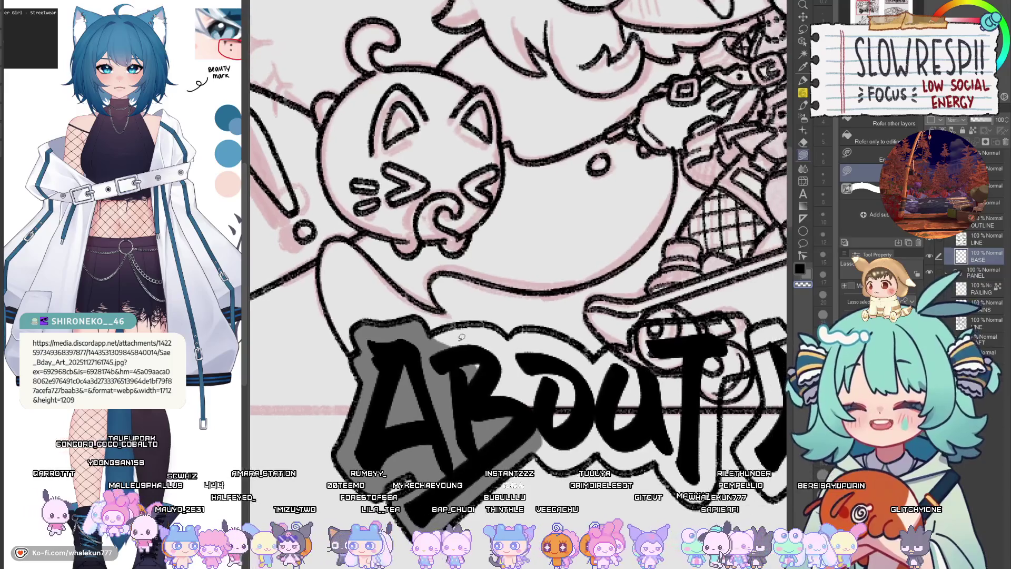
pyautogui.moveTo(466, 321)
pyautogui.mouseDown()
pyautogui.moveTo(466, 307)
pyautogui.moveTo(484, 321)
pyautogui.moveTo(487, 375)
pyautogui.mouseUp()
pyautogui.moveTo(442, 346)
pyautogui.mouseDown()
pyautogui.moveTo(443, 398)
pyautogui.moveTo(506, 419)
pyautogui.moveTo(558, 336)
pyautogui.moveTo(475, 311)
pyautogui.mouseUp()
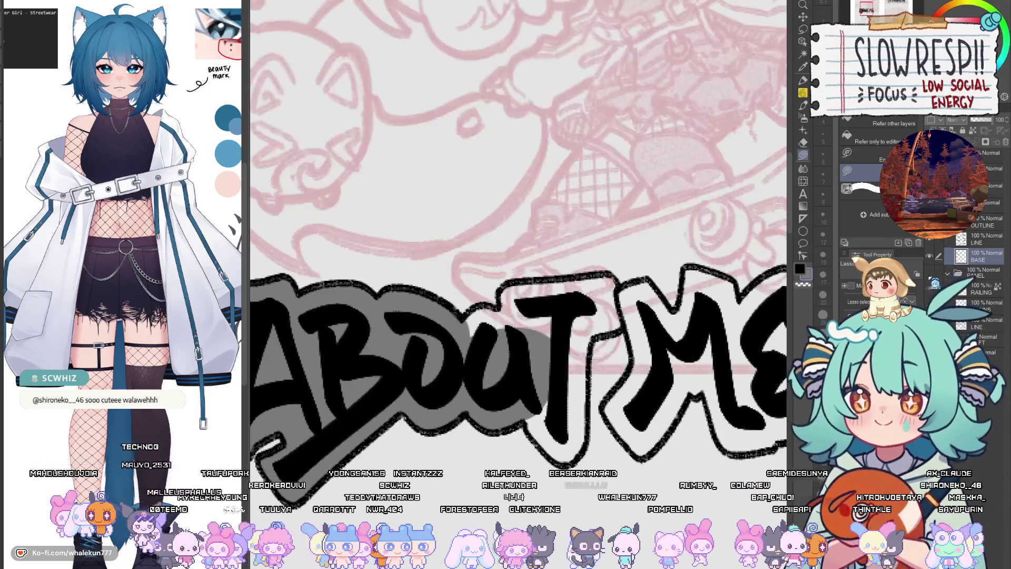
# - Hide the chibi's black line-art layer so only its pink sketch shows
pyautogui.click(930, 288)
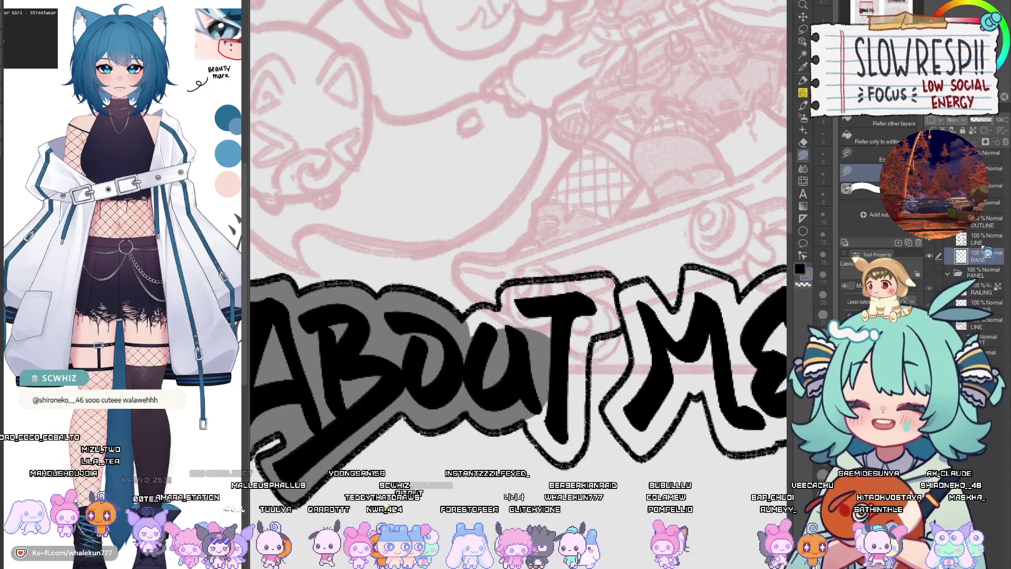
pyautogui.moveTo(488, 372); pyautogui.dragTo(510, 386)
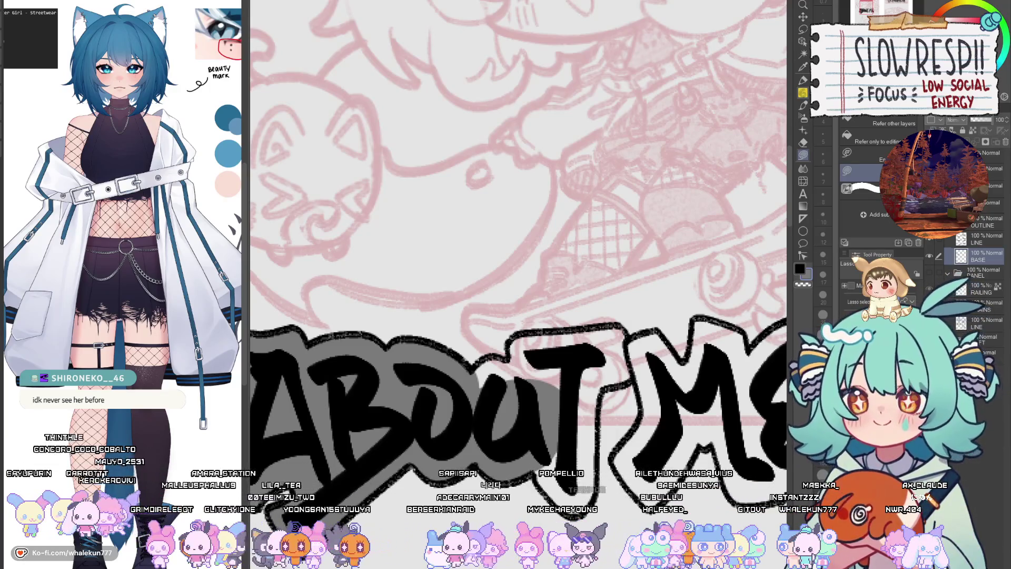
# - Switch to lasso fill, discard the stray outline at the U, and fill gray behind the T
pyautogui.press('p')
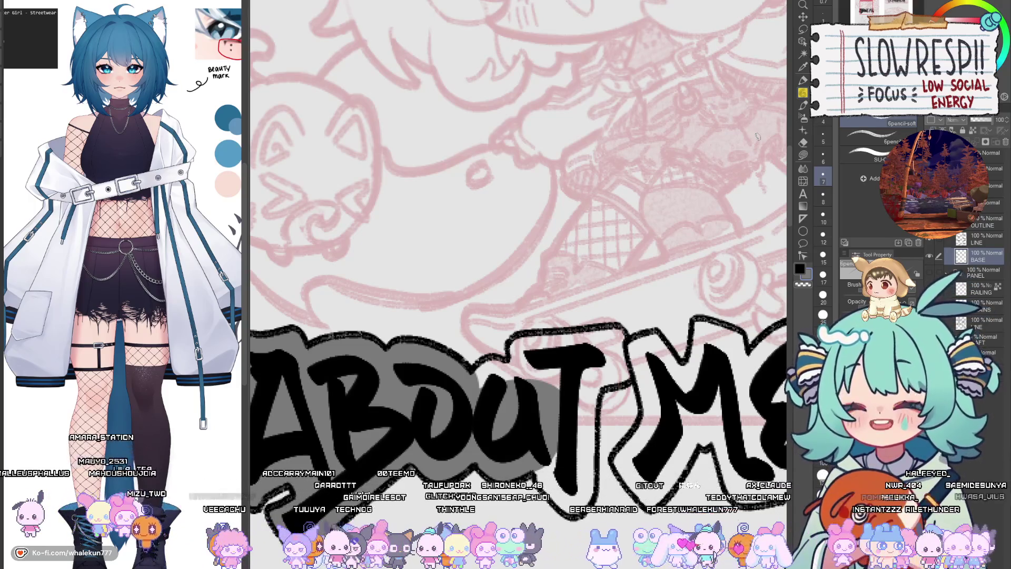
pyautogui.click(804, 156)
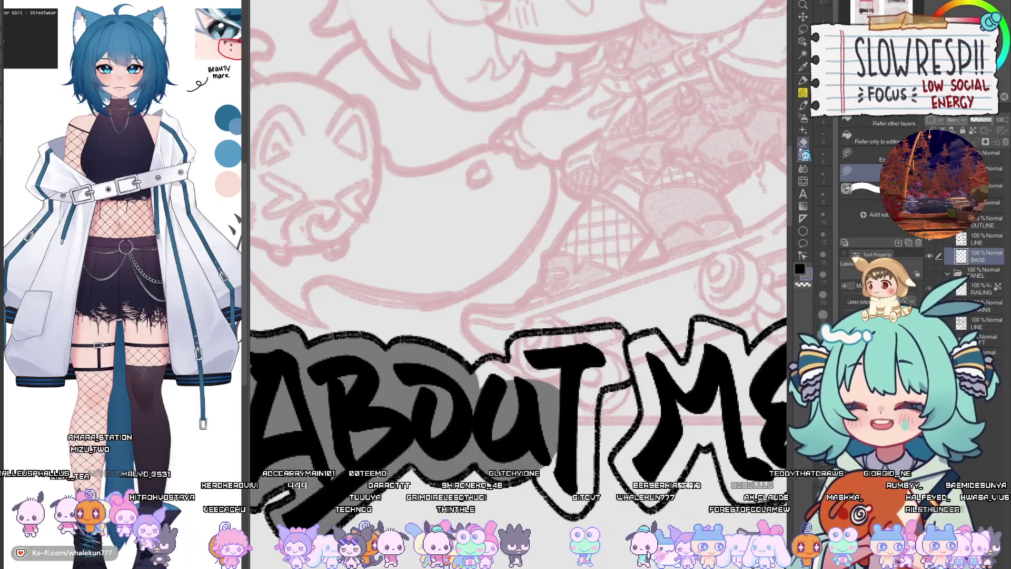
pyautogui.click(509, 364)
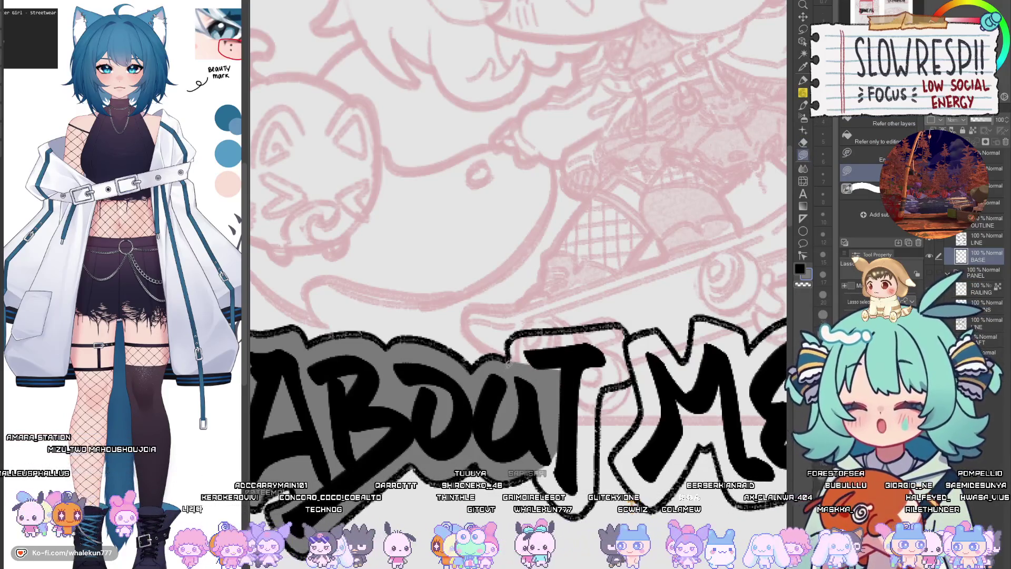
pyautogui.moveTo(595, 322); pyautogui.dragTo(635, 363)
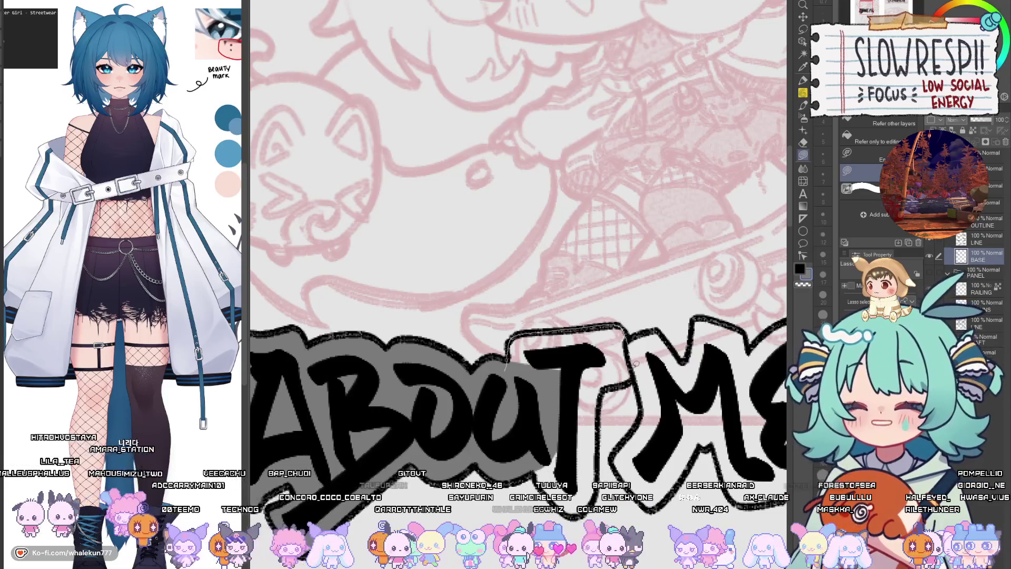
pyautogui.moveTo(498, 396); pyautogui.dragTo(500, 400)
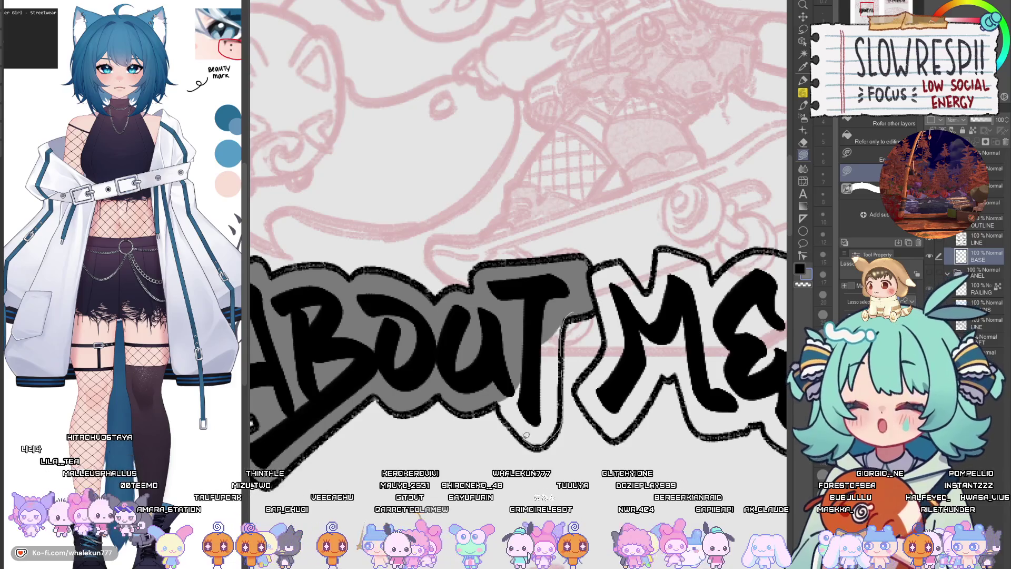
pyautogui.moveTo(526, 436); pyautogui.dragTo(514, 344)
# - Fill the gray base behind the M of ABOUT ME
pyautogui.moveTo(584, 344); pyautogui.dragTo(515, 330)
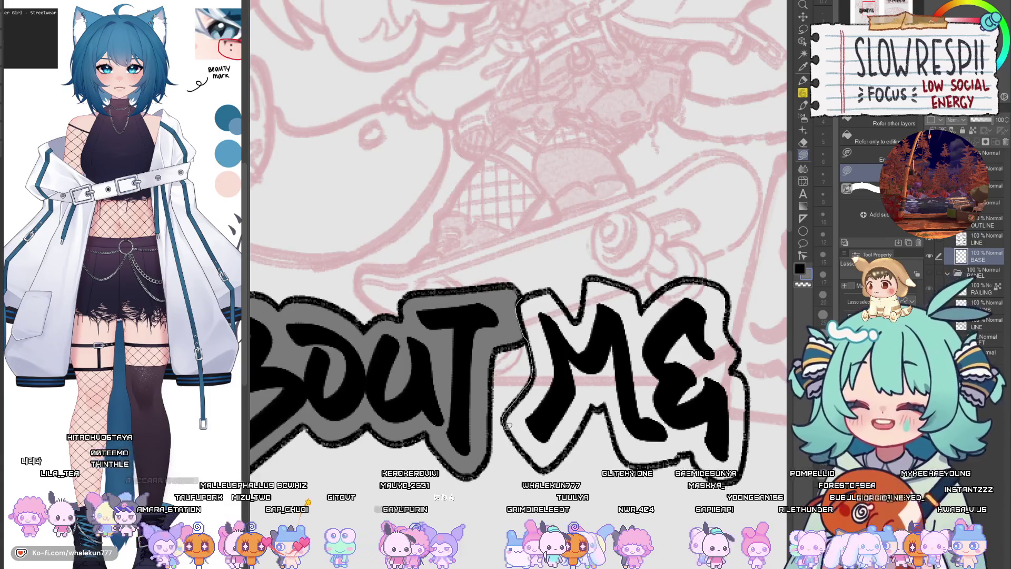
pyautogui.moveTo(562, 452); pyautogui.dragTo(595, 361)
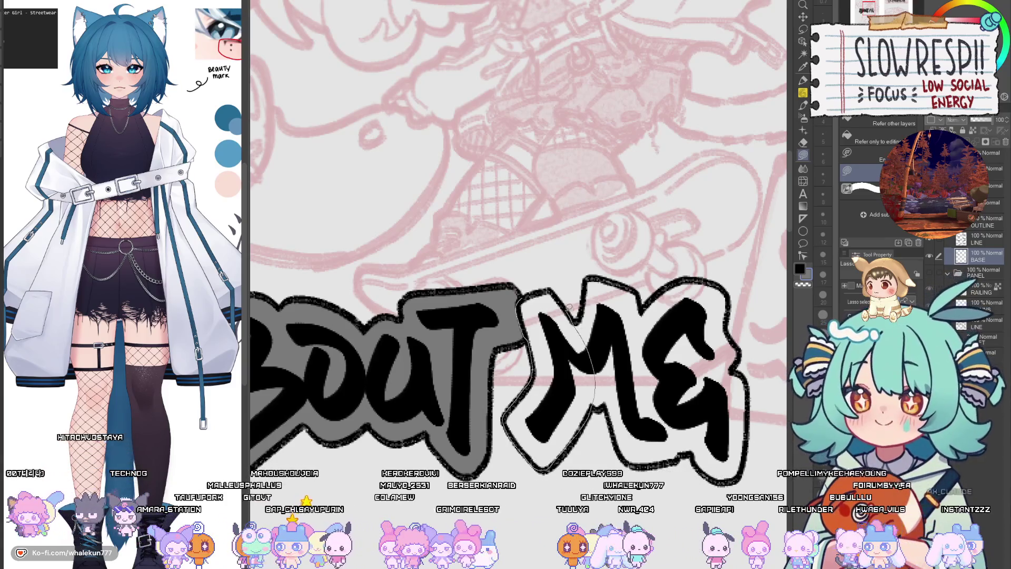
pyautogui.moveTo(569, 307); pyautogui.dragTo(554, 281)
pyautogui.moveTo(571, 315)
pyautogui.mouseDown()
pyautogui.moveTo(583, 306)
pyautogui.moveTo(569, 352)
pyautogui.moveTo(508, 337)
pyautogui.mouseUp()
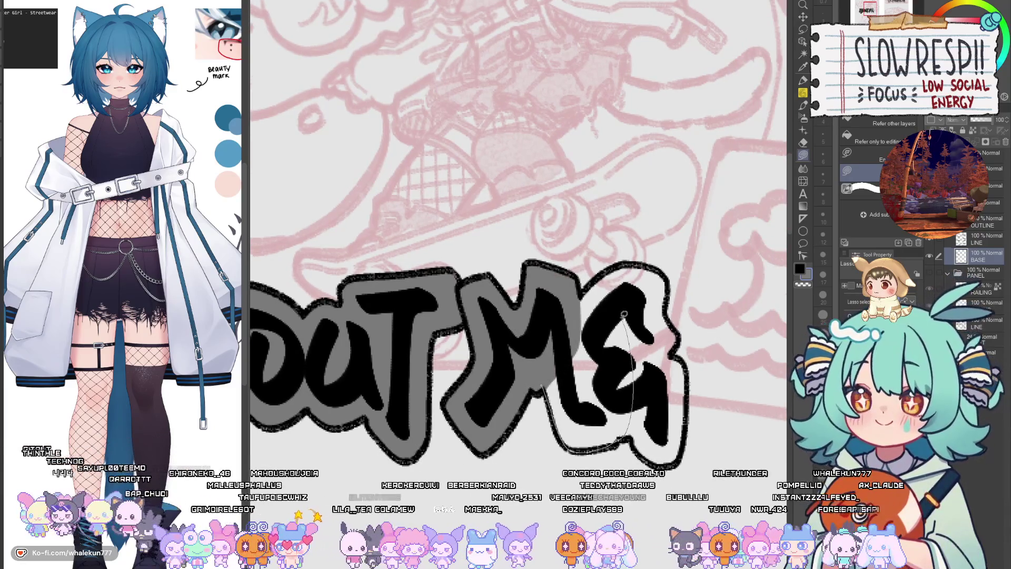
# - Fill gray around the final E, then zoom in on the SUBSCRIBE header
pyautogui.moveTo(624, 314); pyautogui.dragTo(574, 302)
pyautogui.moveTo(635, 262); pyautogui.dragTo(666, 274)
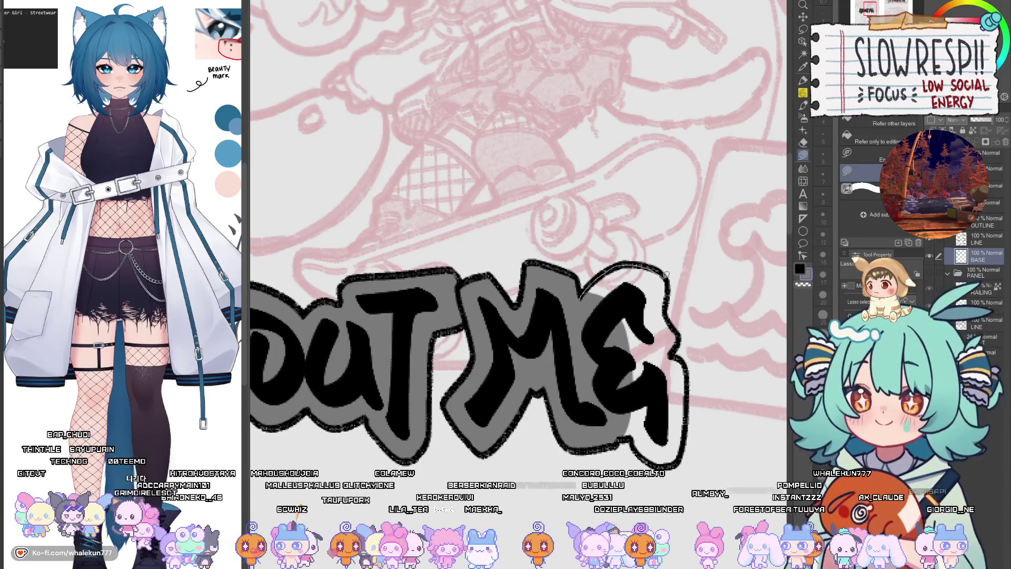
pyautogui.moveTo(619, 389); pyautogui.dragTo(621, 387)
pyautogui.moveTo(662, 303); pyautogui.dragTo(634, 283)
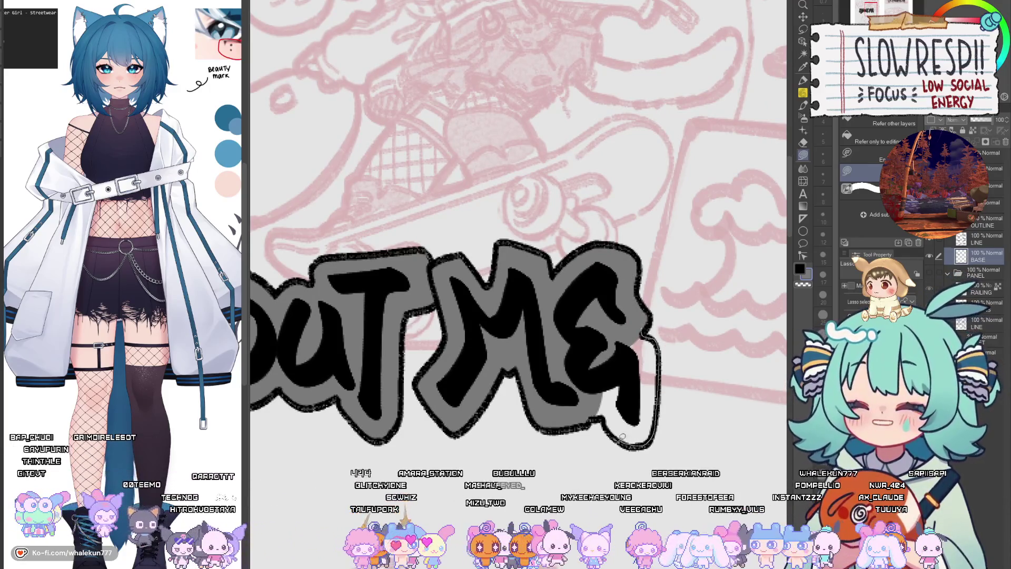
pyautogui.moveTo(621, 436); pyautogui.dragTo(620, 438)
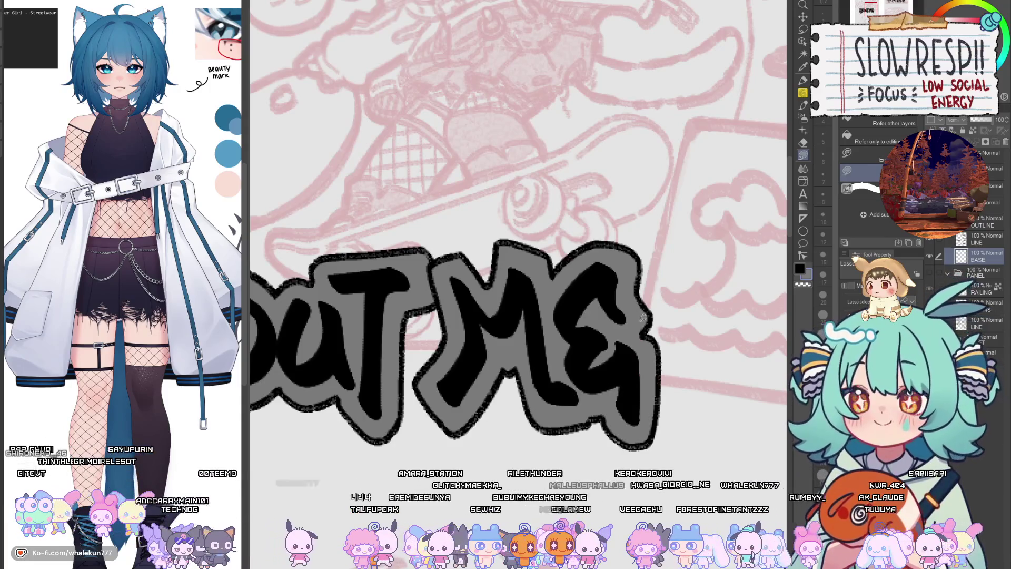
pyautogui.scroll(-5, 535, 349)
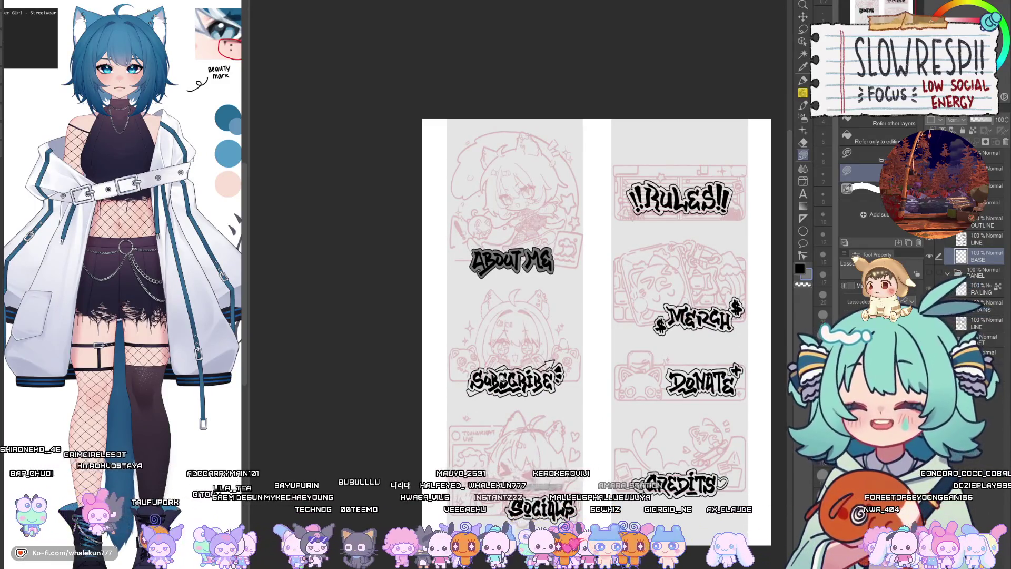
pyautogui.scroll(3, 475, 374)
pyautogui.scroll(2, 475, 374)
pyautogui.scroll(2, 476, 373)
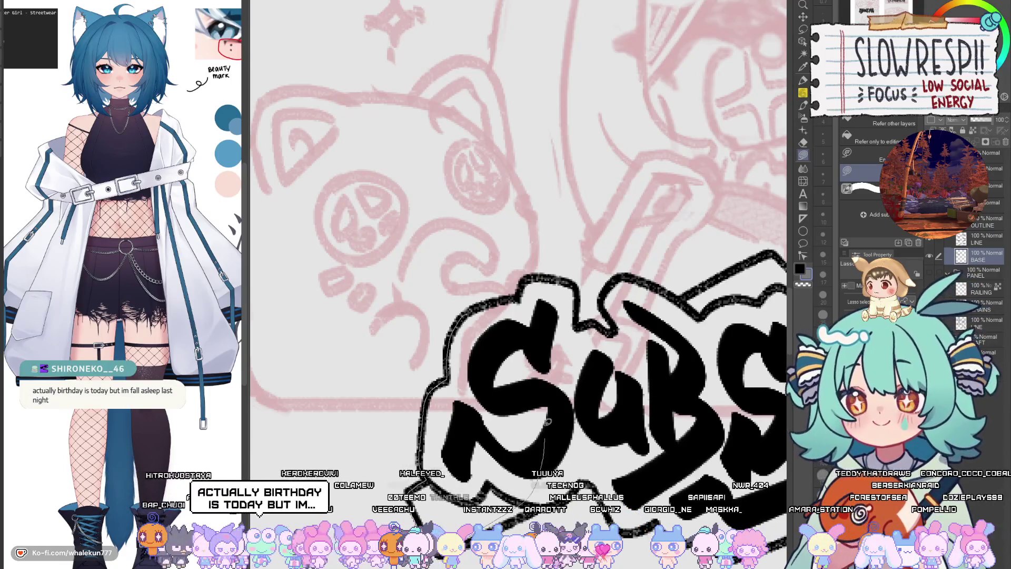
# - Fill grey behind the S of SUBSCRIBE and the first enclosed area beside it
pyautogui.moveTo(548, 421); pyautogui.dragTo(545, 424)
pyautogui.moveTo(520, 470); pyautogui.dragTo(519, 416)
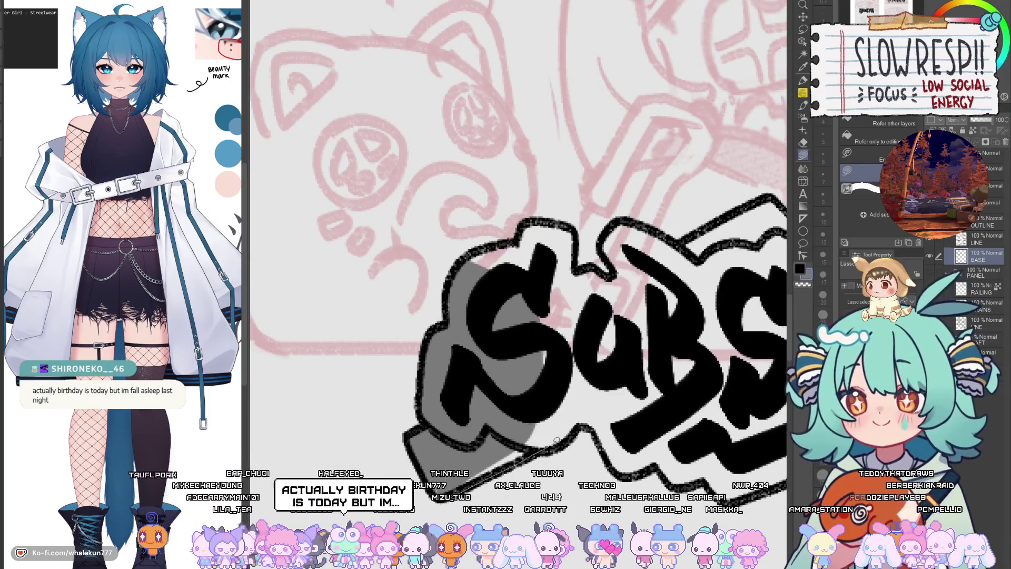
pyautogui.moveTo(560, 335); pyautogui.dragTo(539, 432)
pyautogui.moveTo(609, 390); pyautogui.dragTo(574, 392)
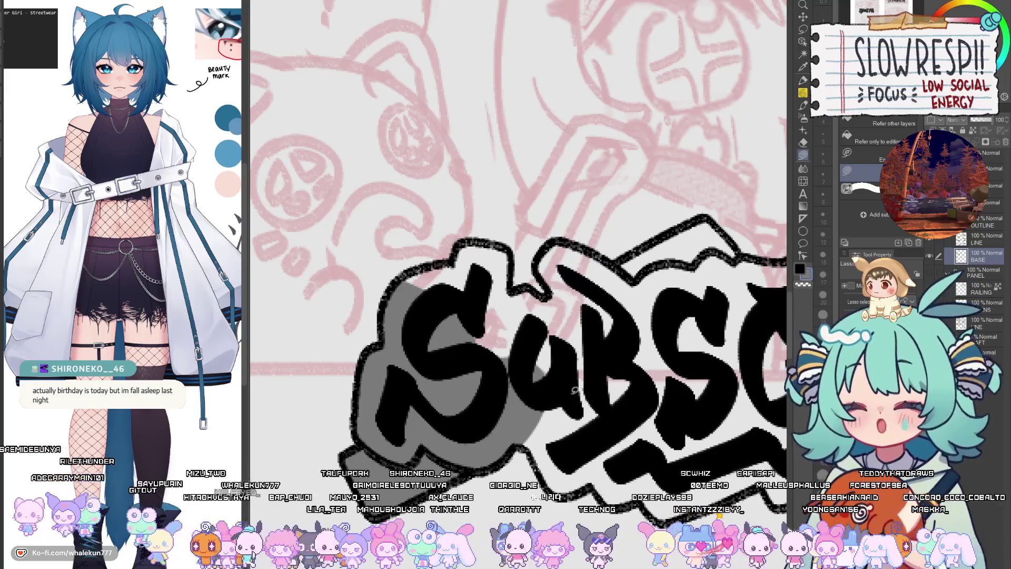
pyautogui.moveTo(574, 390); pyautogui.dragTo(485, 385)
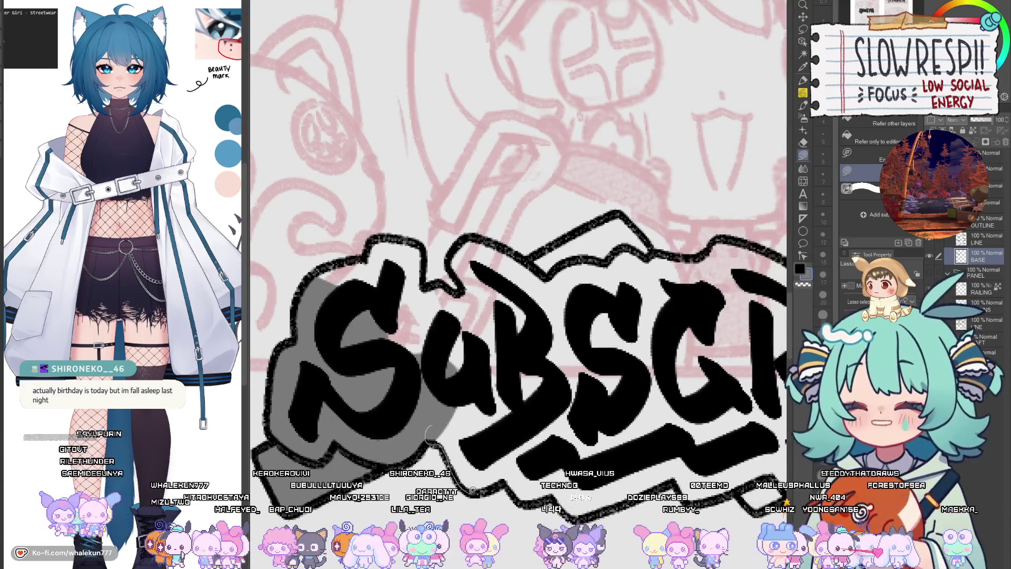
pyautogui.moveTo(561, 329); pyautogui.dragTo(635, 444)
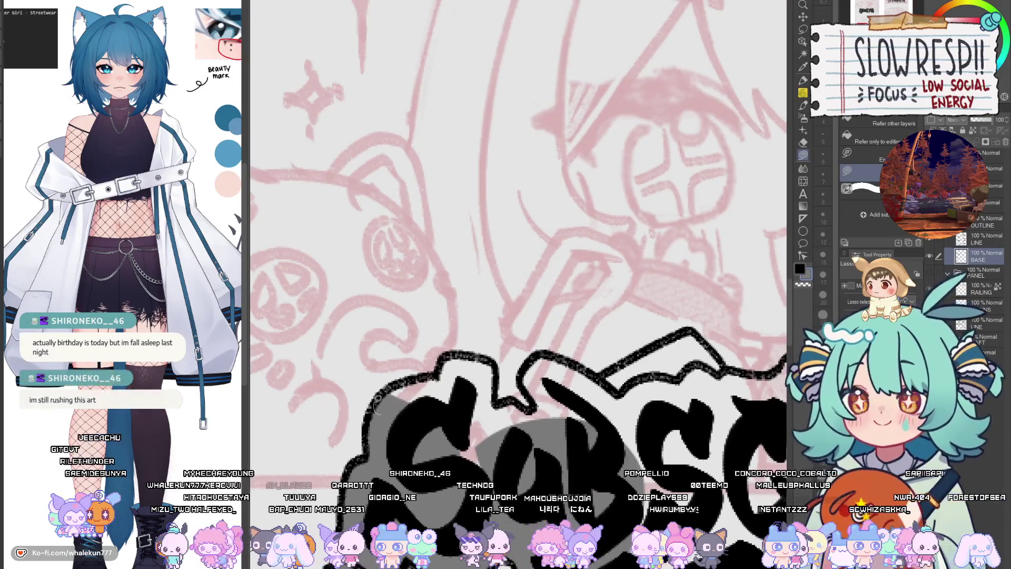
pyautogui.moveTo(499, 373)
pyautogui.mouseDown()
pyautogui.moveTo(515, 436)
pyautogui.moveTo(473, 404)
pyautogui.mouseUp()
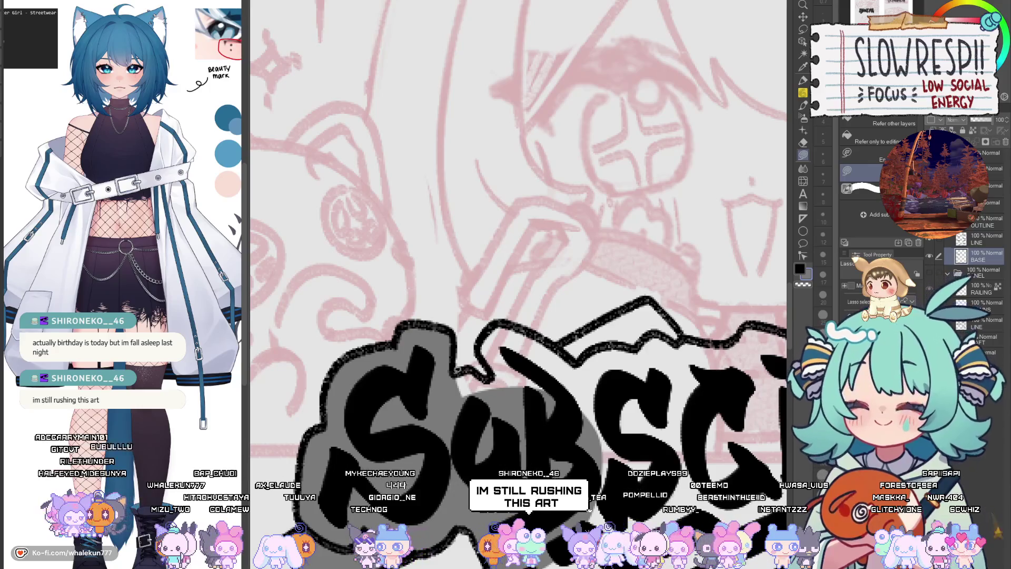
# - Fill grey around the upper S and U and the remaining gaps behind the letters
pyautogui.moveTo(479, 384); pyautogui.dragTo(542, 413)
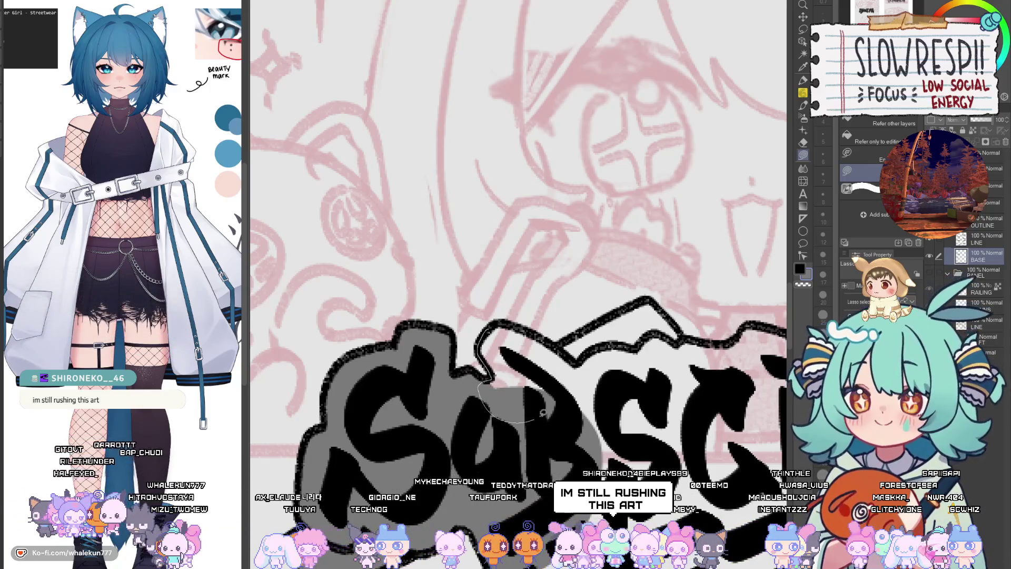
pyautogui.moveTo(548, 335); pyautogui.dragTo(498, 323)
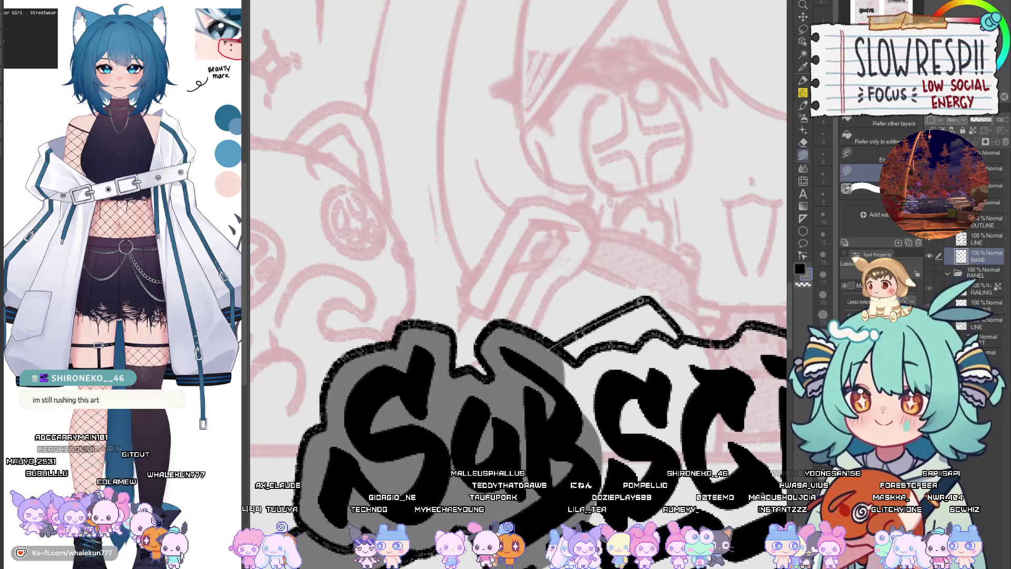
pyautogui.moveTo(692, 338); pyautogui.dragTo(575, 276)
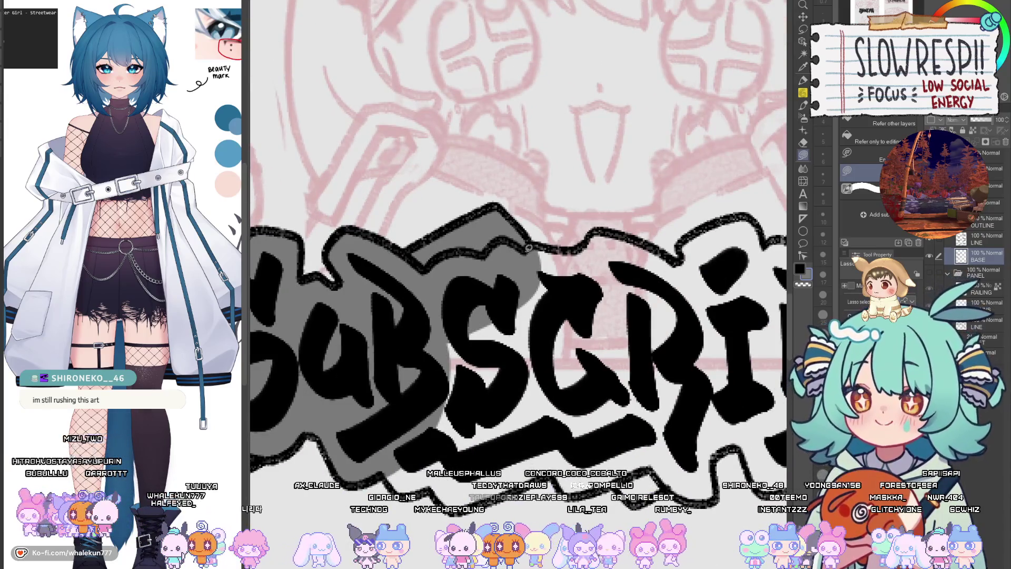
pyautogui.moveTo(509, 402); pyautogui.dragTo(522, 247)
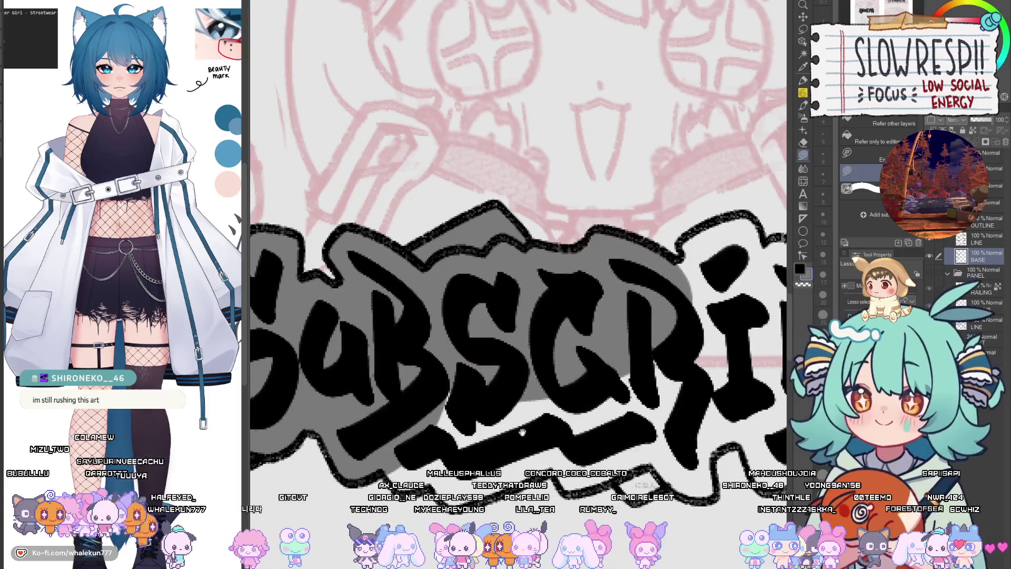
pyautogui.moveTo(410, 393); pyautogui.dragTo(416, 421)
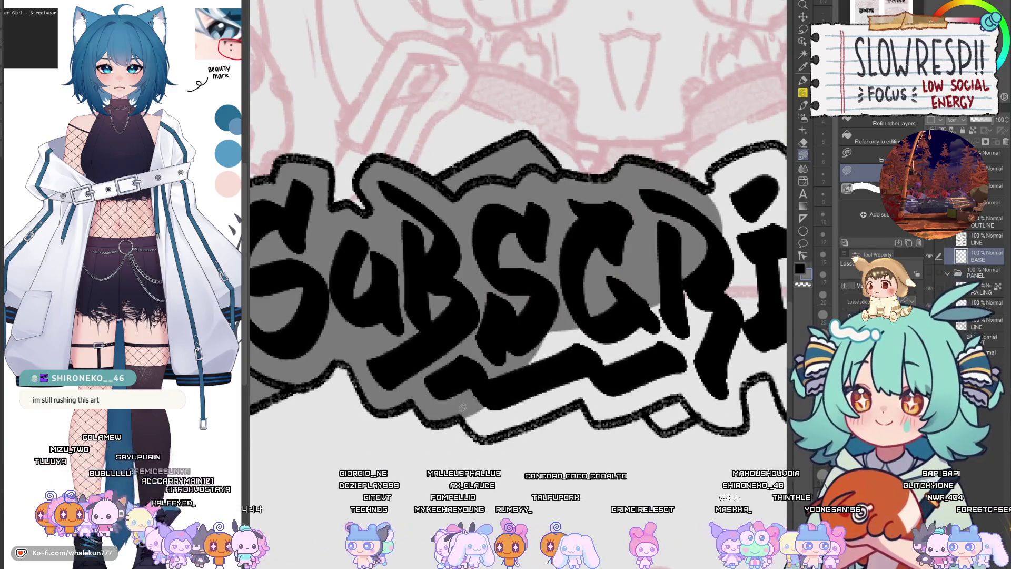
pyautogui.moveTo(626, 342)
pyautogui.mouseDown()
pyautogui.moveTo(584, 397)
pyautogui.moveTo(658, 423)
pyautogui.mouseUp()
pyautogui.moveTo(698, 250); pyautogui.dragTo(693, 259)
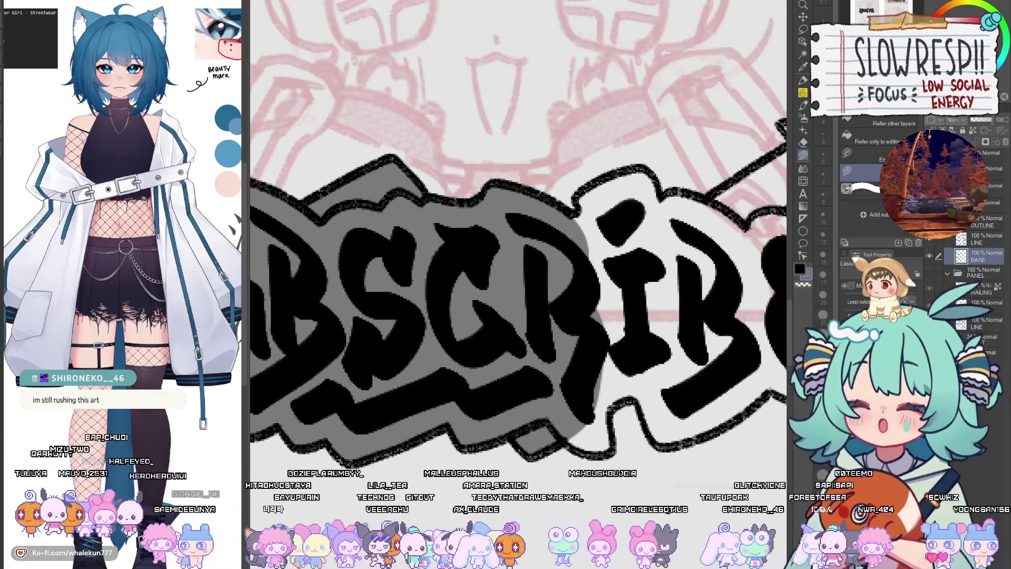
# - Clean up with a smaller eraser, then lasso-fill grey around the i
pyautogui.press('e')
pyautogui.press('[')
pyautogui.press('[')
pyautogui.press('[')
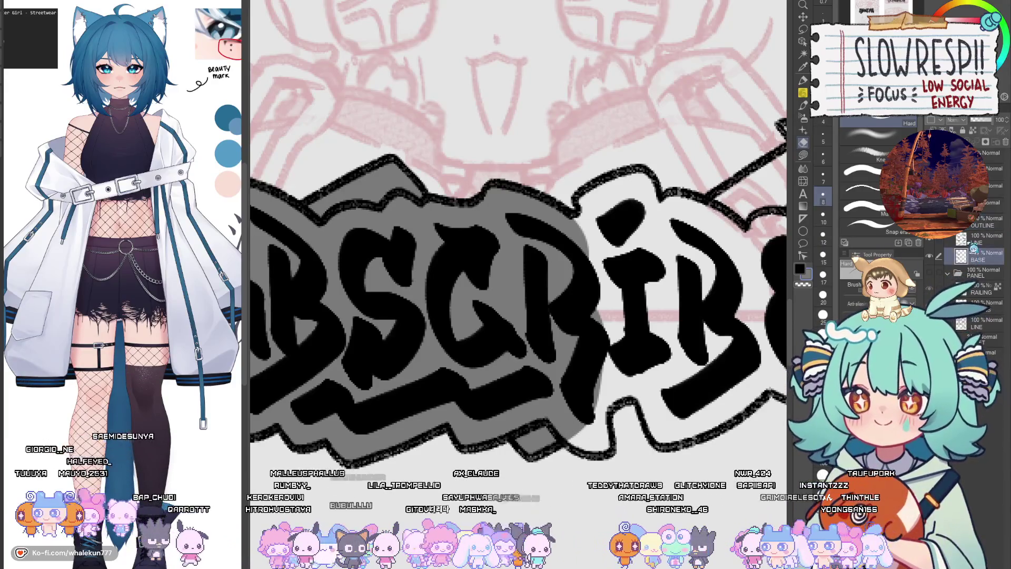
pyautogui.press('m')
pyautogui.moveTo(586, 429); pyautogui.dragTo(455, 482)
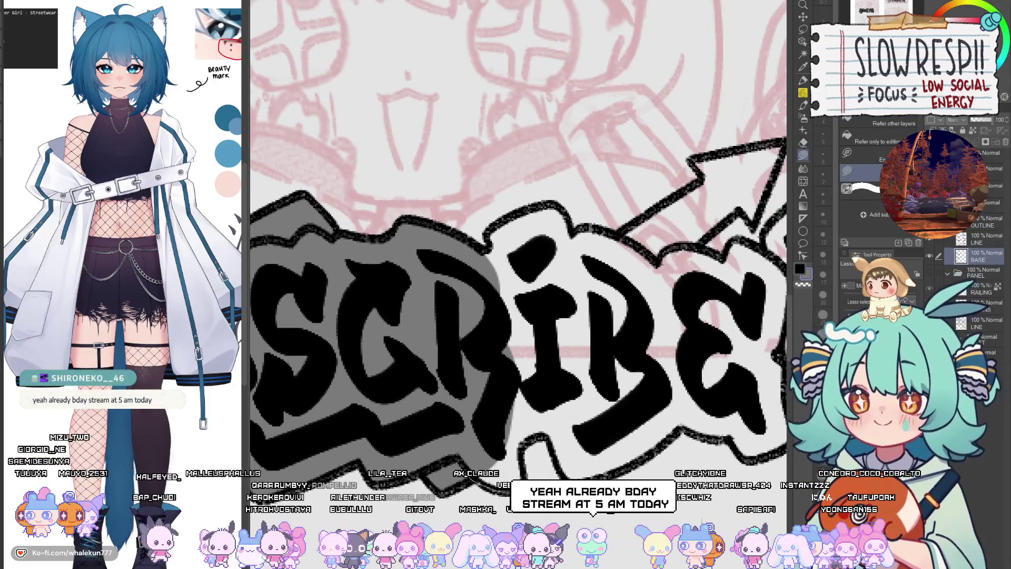
pyautogui.moveTo(506, 264); pyautogui.dragTo(531, 270)
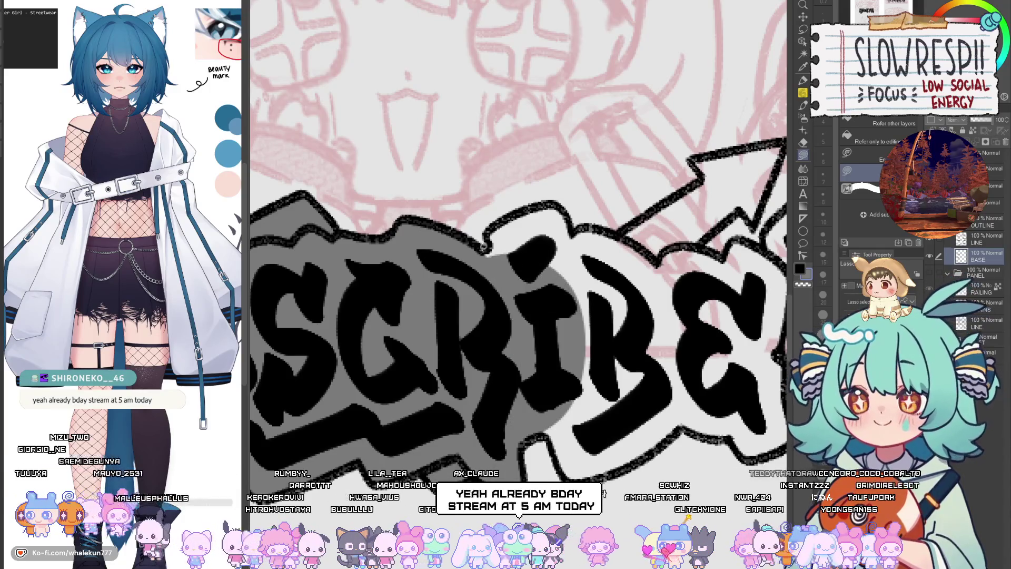
pyautogui.moveTo(557, 311); pyautogui.dragTo(553, 204)
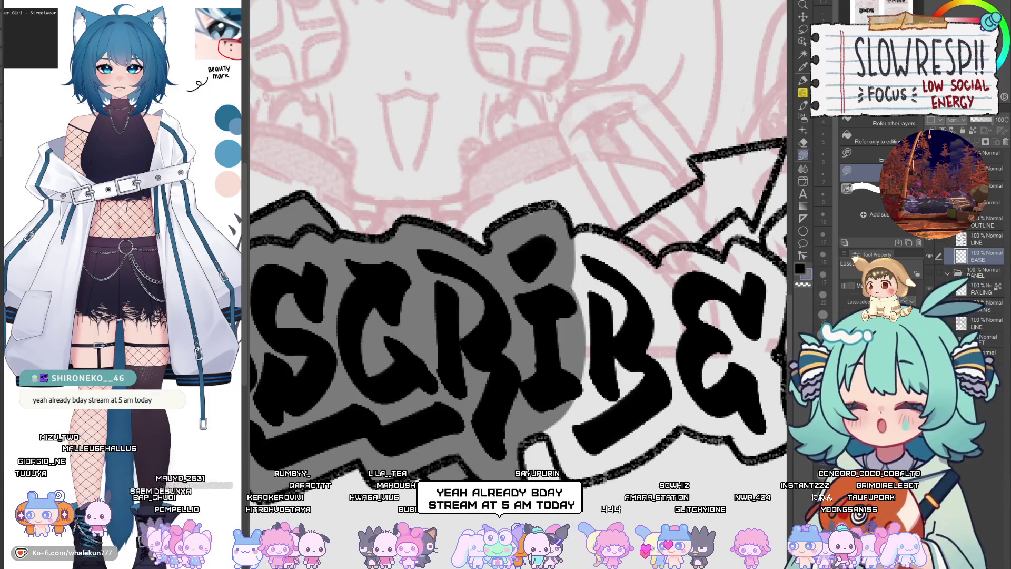
pyautogui.moveTo(553, 255); pyautogui.dragTo(498, 302)
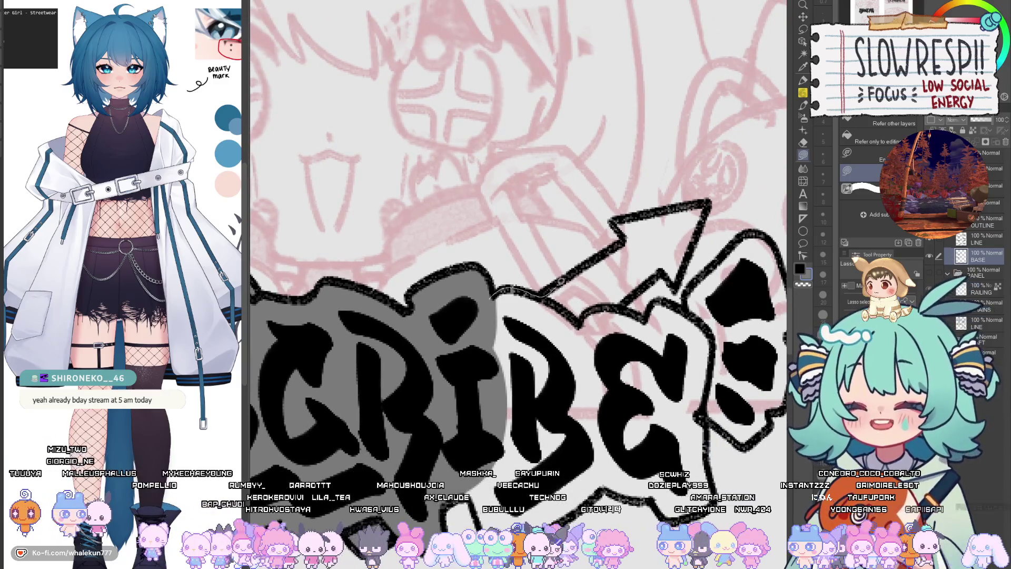
# - Fill the arrow and the gap beneath it grey
pyautogui.moveTo(624, 213); pyautogui.dragTo(710, 198)
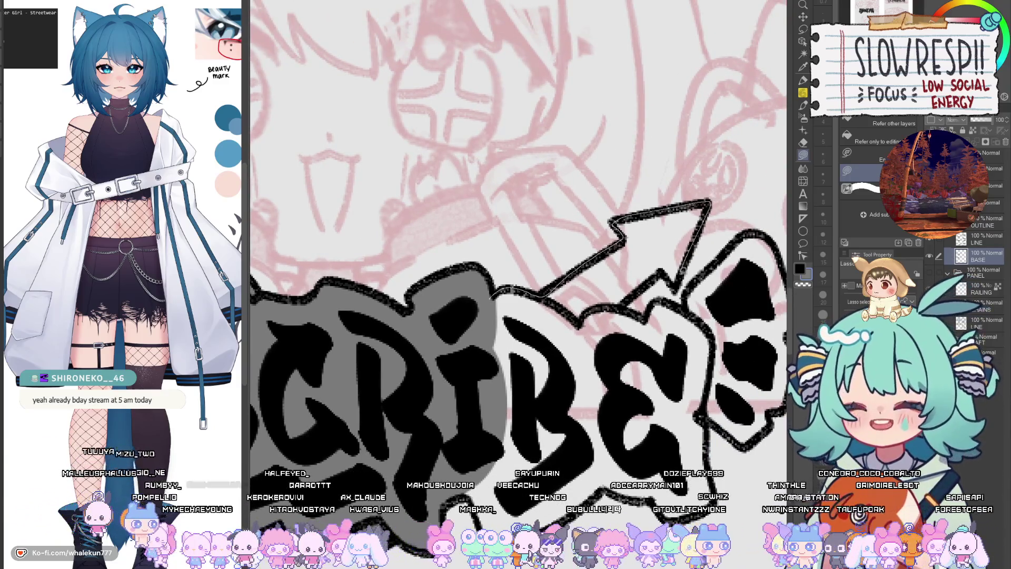
pyautogui.moveTo(475, 422); pyautogui.dragTo(472, 424)
pyautogui.moveTo(532, 316); pyautogui.dragTo(455, 324)
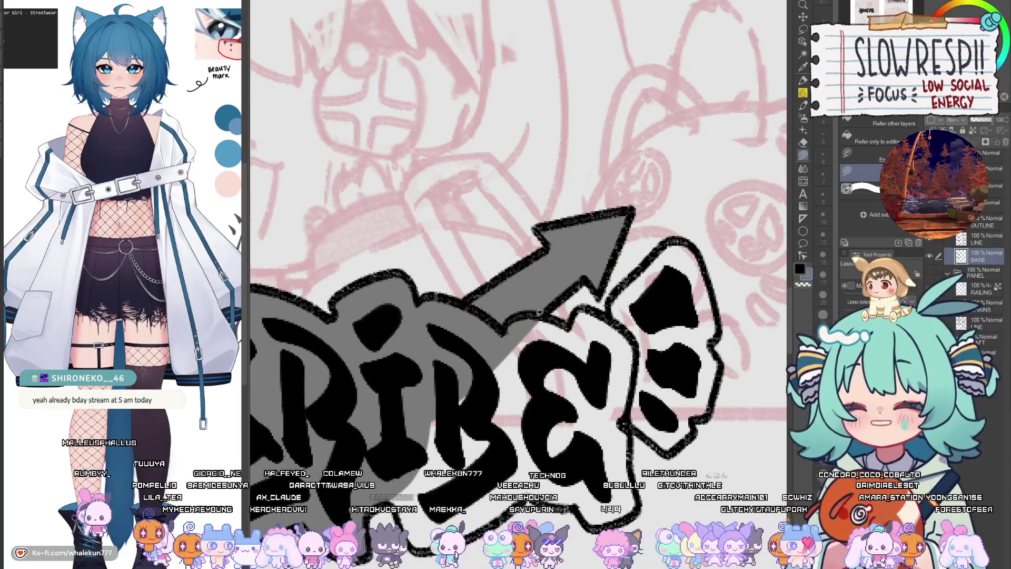
pyautogui.moveTo(537, 315)
pyautogui.mouseDown()
pyautogui.moveTo(612, 305)
pyautogui.moveTo(561, 438)
pyautogui.mouseUp()
pyautogui.moveTo(561, 438); pyautogui.dragTo(635, 325)
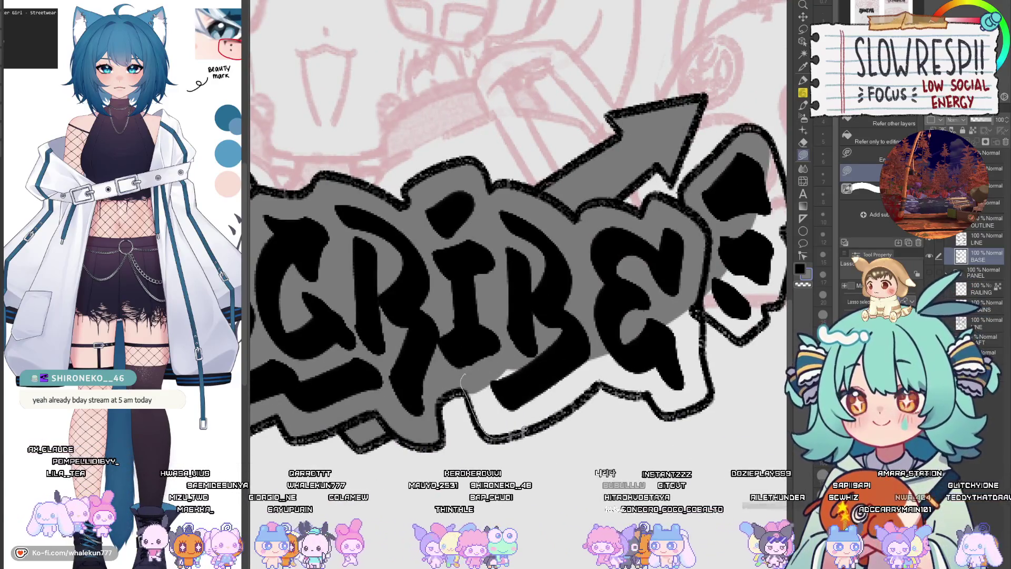
# - Fill grey in the gaps around the B and E and to the right of the E
pyautogui.moveTo(466, 371); pyautogui.dragTo(564, 304)
pyautogui.moveTo(598, 375)
pyautogui.mouseDown()
pyautogui.moveTo(706, 315)
pyautogui.moveTo(703, 291)
pyautogui.moveTo(648, 329)
pyautogui.mouseUp()
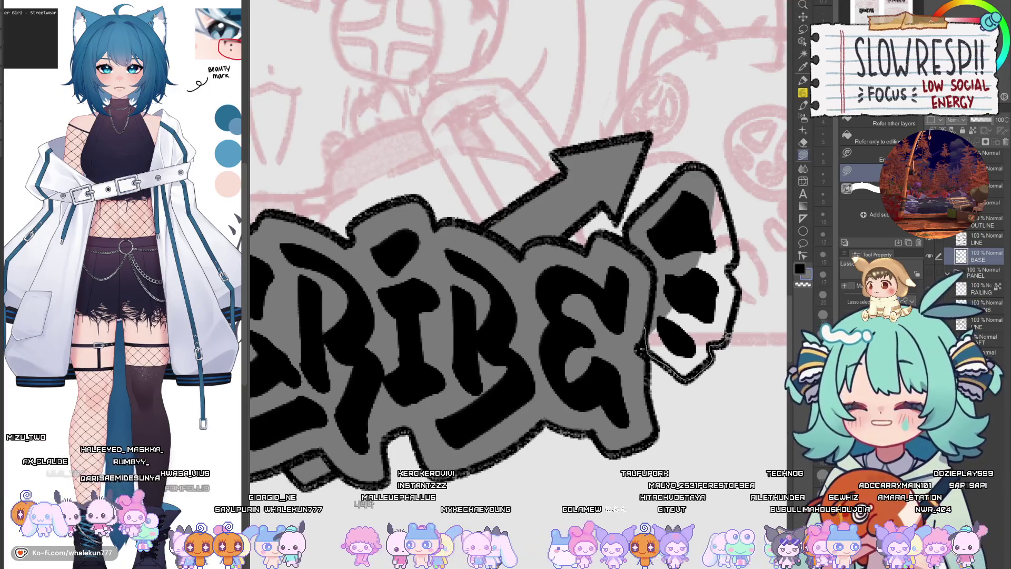
pyautogui.moveTo(729, 336); pyautogui.dragTo(738, 280)
pyautogui.moveTo(736, 246); pyautogui.dragTo(722, 202)
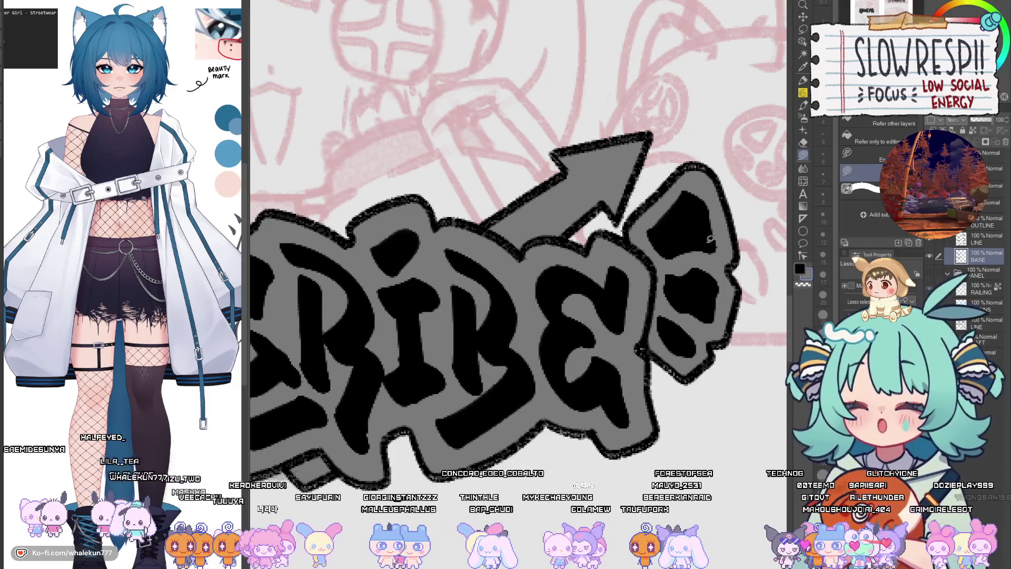
pyautogui.scroll(-5, 708, 298)
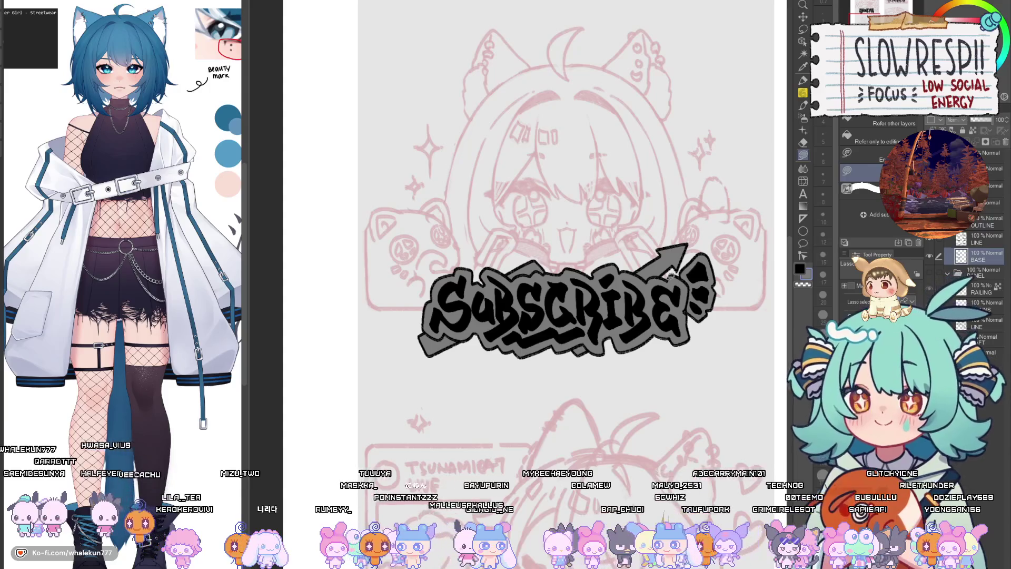
# - Pan from SUBSCRIBE down to the SOCIALS header and zoom in on it
pyautogui.moveTo(626, 507); pyautogui.dragTo(584, 461)
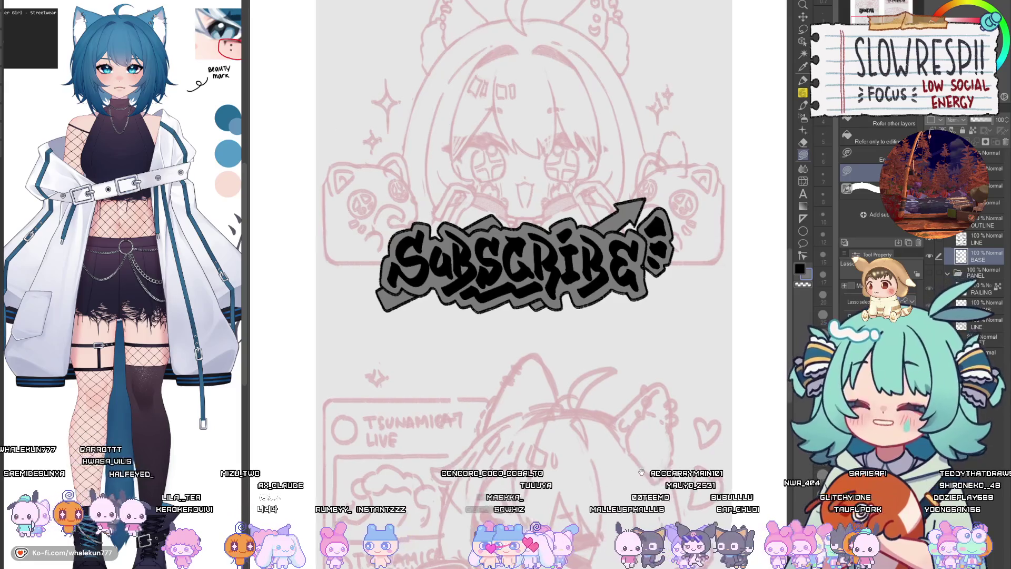
pyautogui.moveTo(644, 451); pyautogui.dragTo(648, 404)
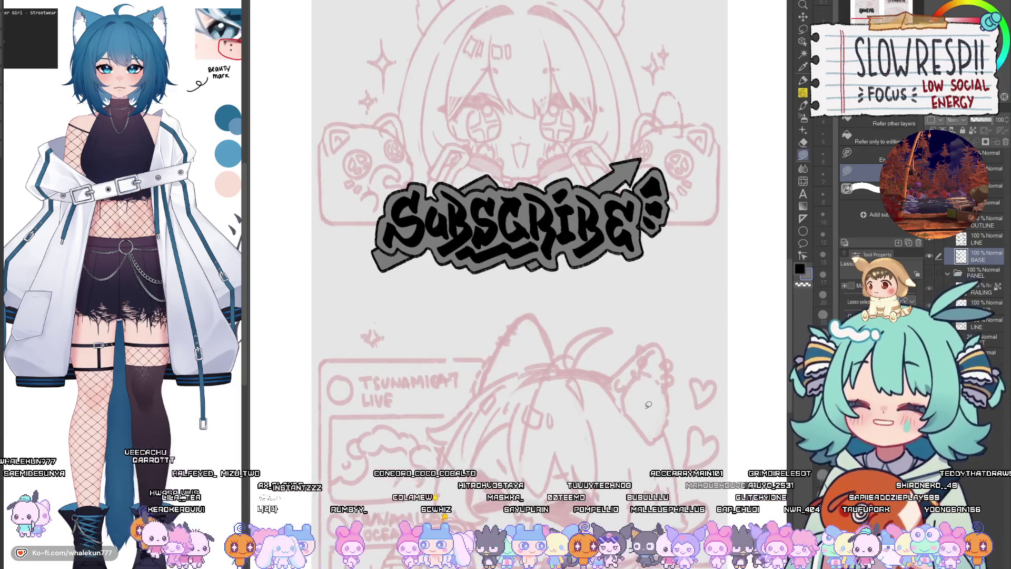
pyautogui.moveTo(648, 405)
pyautogui.mouseDown()
pyautogui.moveTo(504, 476)
pyautogui.moveTo(489, 330)
pyautogui.mouseUp()
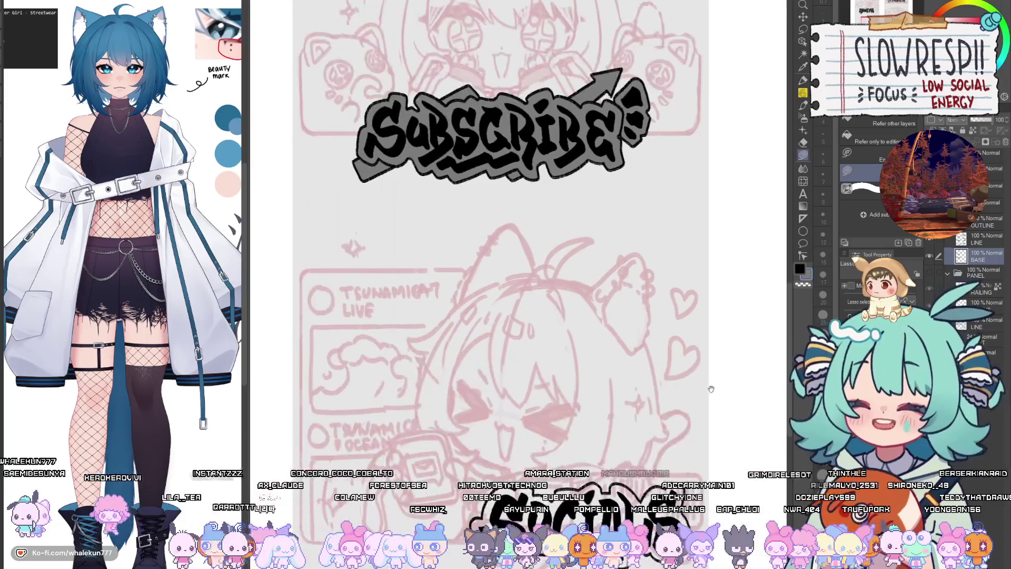
pyautogui.scroll(5, 489, 330)
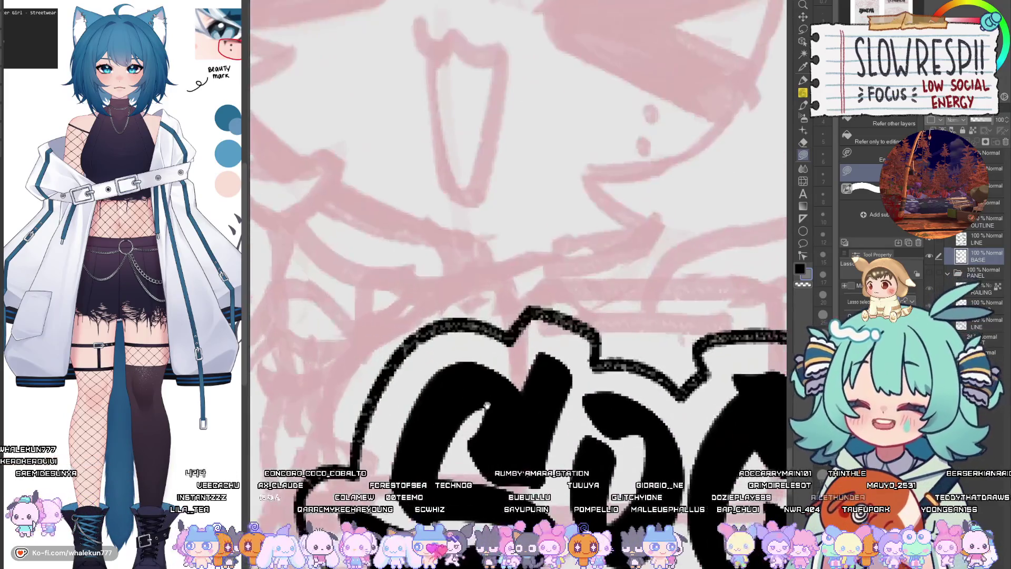
# - Fill the gray base around the S and O of SOCIALS and along its left outline
pyautogui.scroll(-2, 489, 331)
pyautogui.scroll(3, 589, 289)
pyautogui.moveTo(590, 290); pyautogui.dragTo(502, 298)
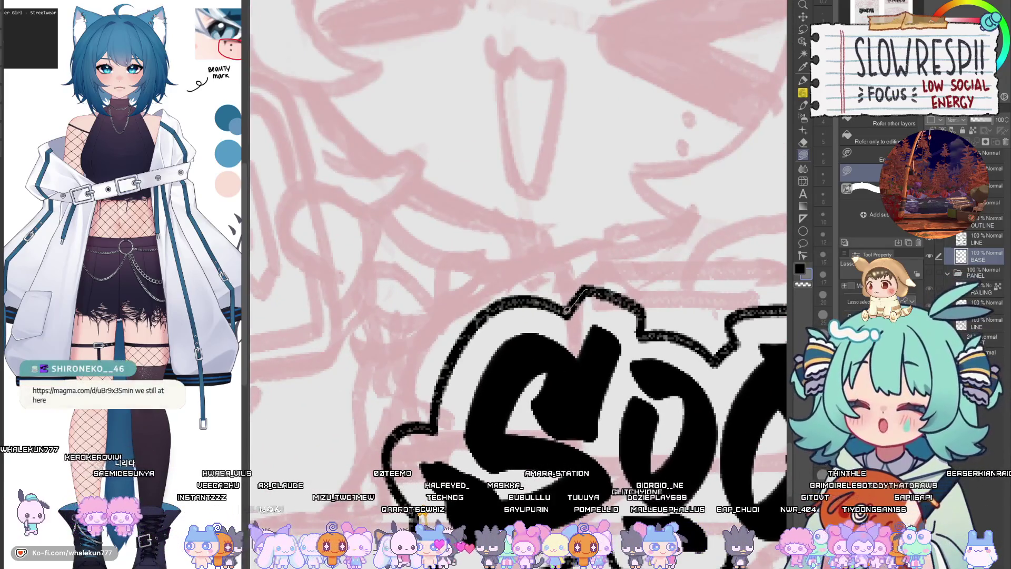
pyautogui.moveTo(442, 420); pyautogui.dragTo(577, 308)
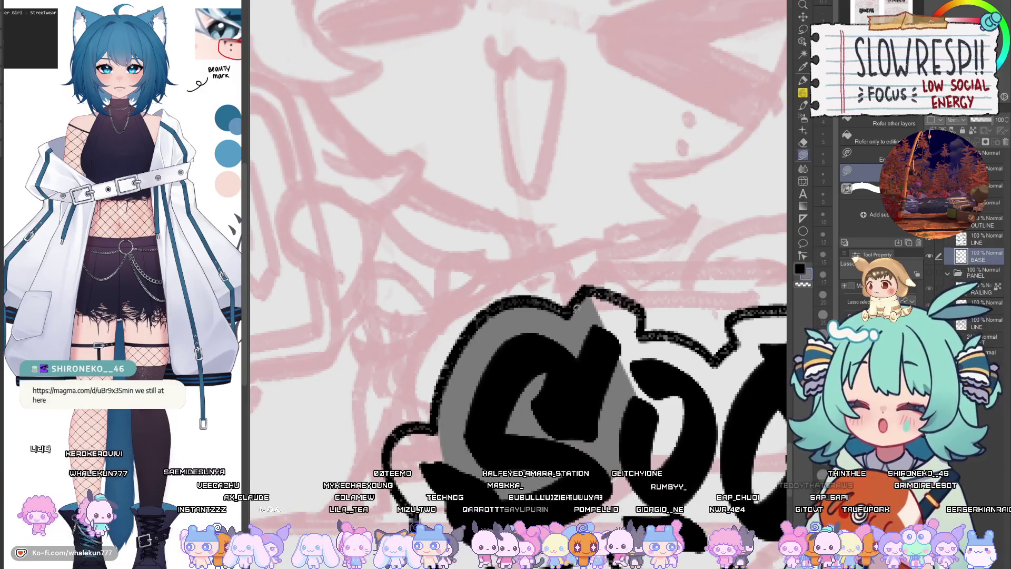
pyautogui.moveTo(644, 326); pyautogui.dragTo(567, 322)
pyautogui.moveTo(658, 390); pyautogui.dragTo(632, 342)
pyautogui.moveTo(567, 505); pyautogui.dragTo(620, 365)
pyautogui.moveTo(500, 269)
pyautogui.mouseDown()
pyautogui.moveTo(481, 410)
pyautogui.moveTo(555, 423)
pyautogui.mouseUp()
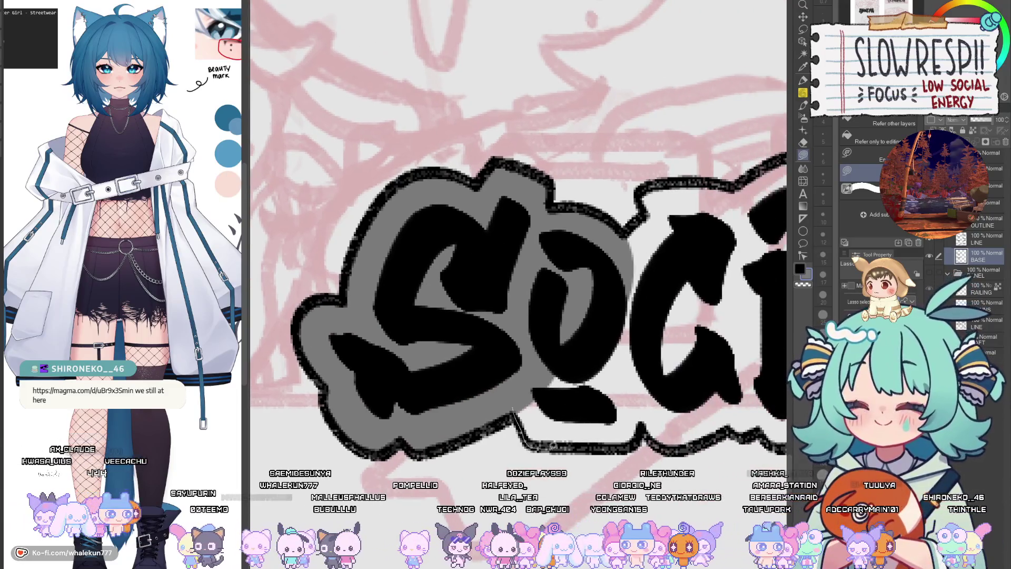
# - Fill gray along the bottom outline and around the C, I and A
pyautogui.moveTo(514, 408)
pyautogui.mouseDown()
pyautogui.moveTo(657, 409)
pyautogui.moveTo(530, 423)
pyautogui.mouseUp()
pyautogui.moveTo(627, 262)
pyautogui.mouseDown()
pyautogui.moveTo(630, 427)
pyautogui.moveTo(659, 421)
pyautogui.moveTo(535, 409)
pyautogui.mouseUp()
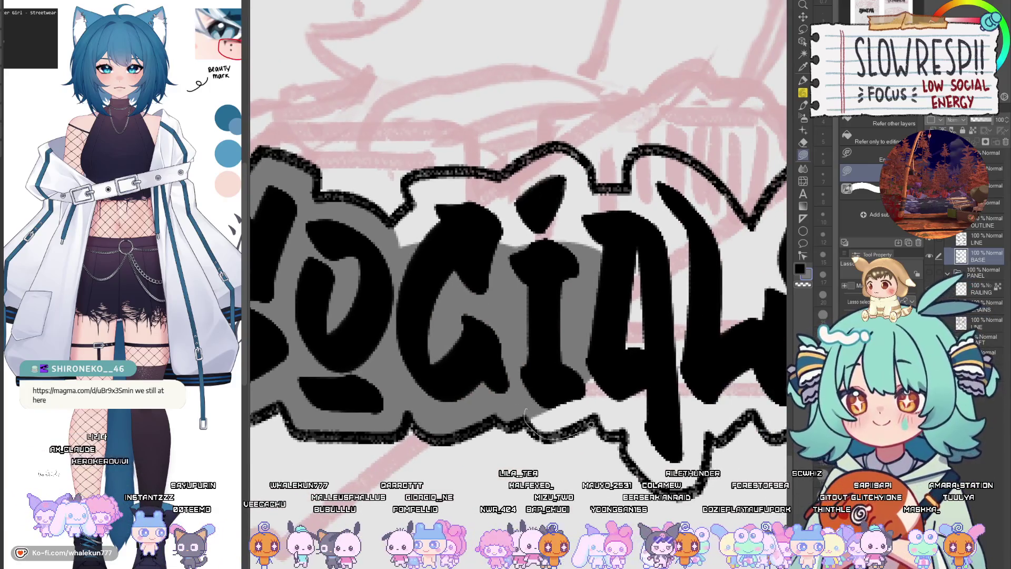
pyautogui.moveTo(594, 421); pyautogui.dragTo(603, 416)
pyautogui.moveTo(692, 354); pyautogui.dragTo(690, 350)
pyautogui.moveTo(636, 422); pyautogui.dragTo(573, 403)
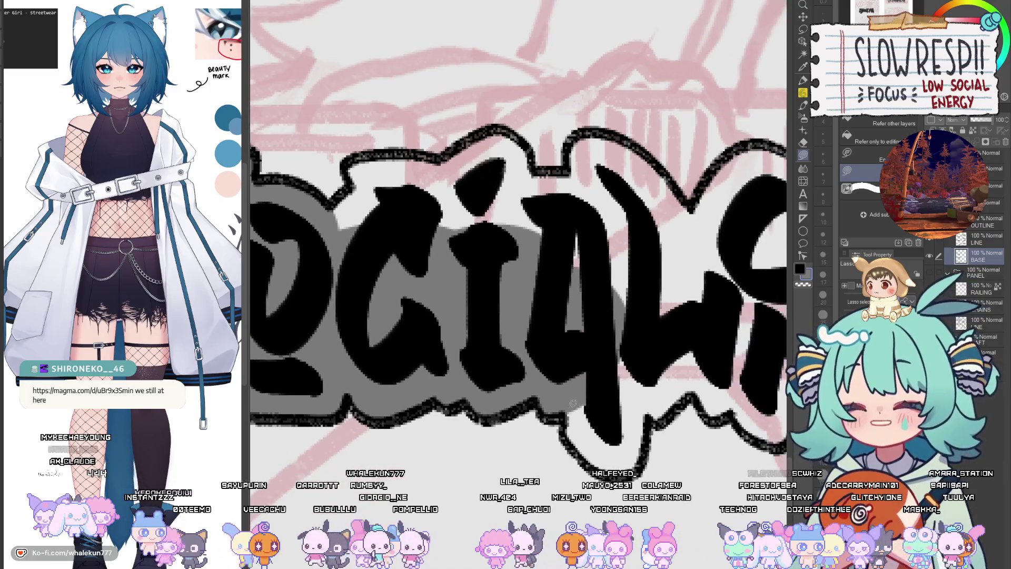
pyautogui.moveTo(575, 447)
pyautogui.mouseDown()
pyautogui.moveTo(649, 419)
pyautogui.moveTo(709, 373)
pyautogui.moveTo(685, 271)
pyautogui.mouseUp()
pyautogui.moveTo(347, 176)
pyautogui.mouseDown()
pyautogui.moveTo(406, 324)
pyautogui.moveTo(514, 312)
pyautogui.mouseUp()
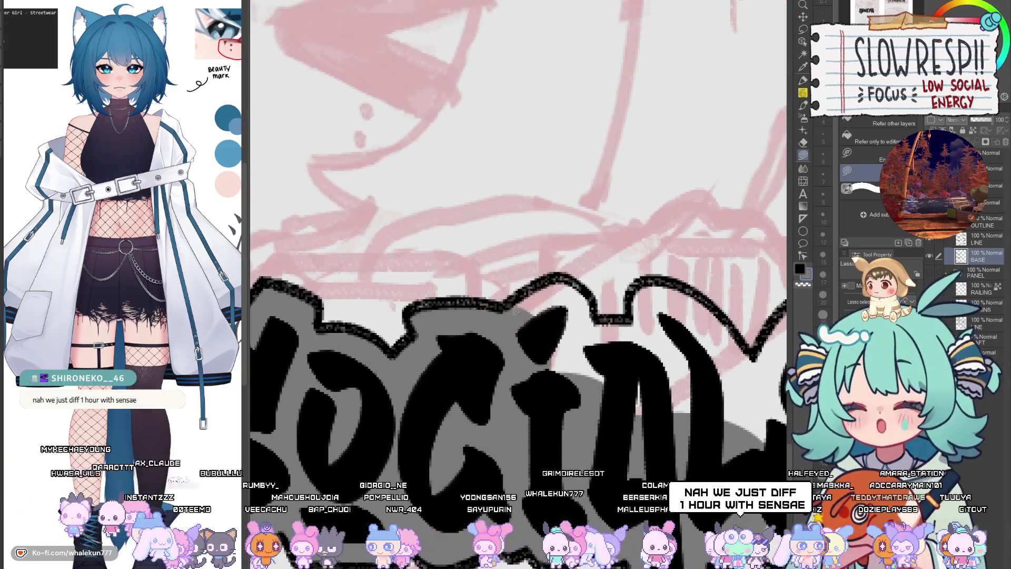
pyautogui.moveTo(566, 273); pyautogui.dragTo(606, 287)
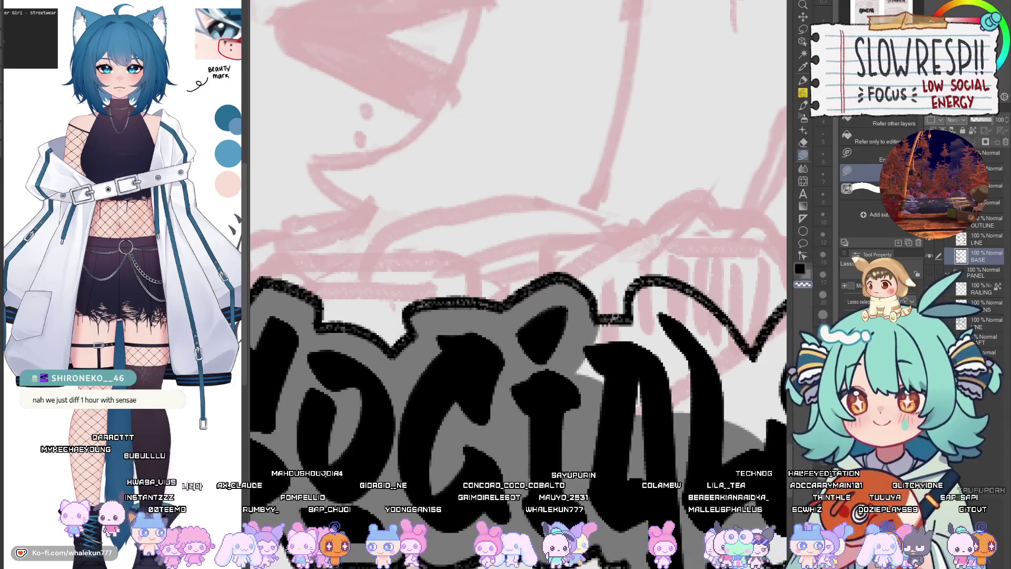
pyautogui.moveTo(665, 351); pyautogui.dragTo(590, 368)
pyautogui.moveTo(638, 281); pyautogui.dragTo(517, 319)
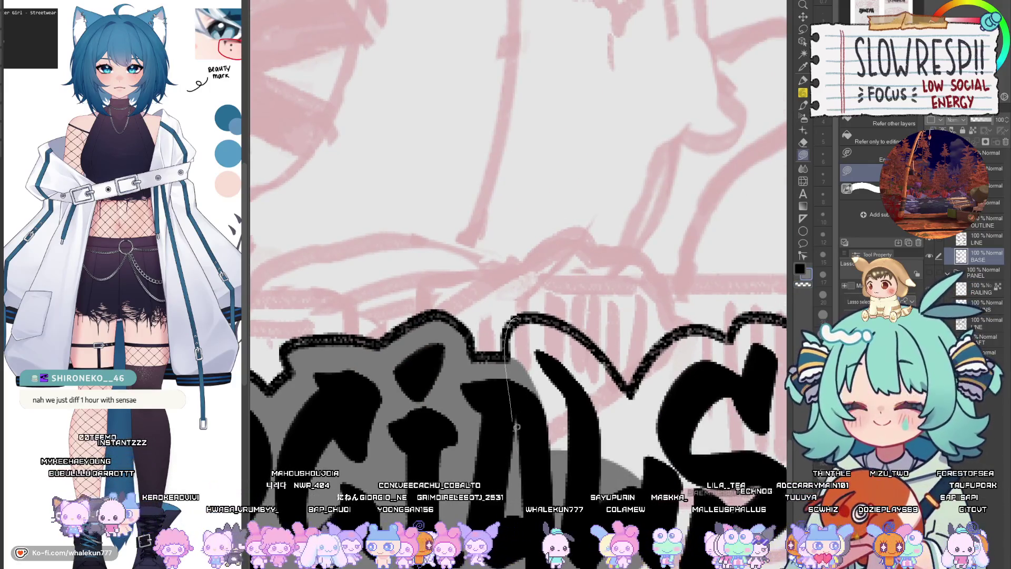
# - Fill gray between the L and final S, around the lower S, and near the CREDITS D
pyautogui.moveTo(517, 427); pyautogui.dragTo(602, 358)
pyautogui.moveTo(541, 314); pyautogui.dragTo(543, 317)
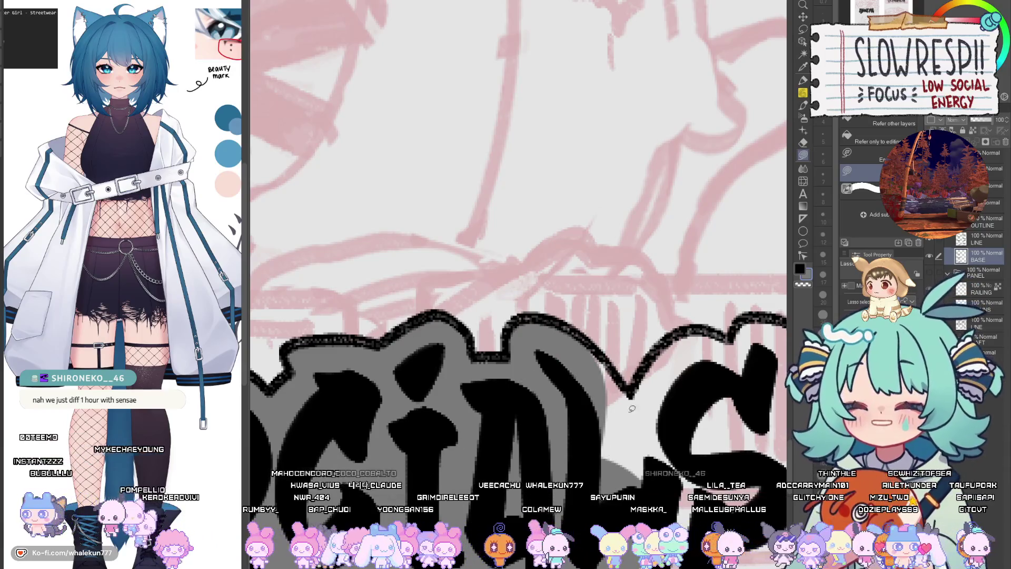
pyautogui.moveTo(634, 453); pyautogui.dragTo(632, 464)
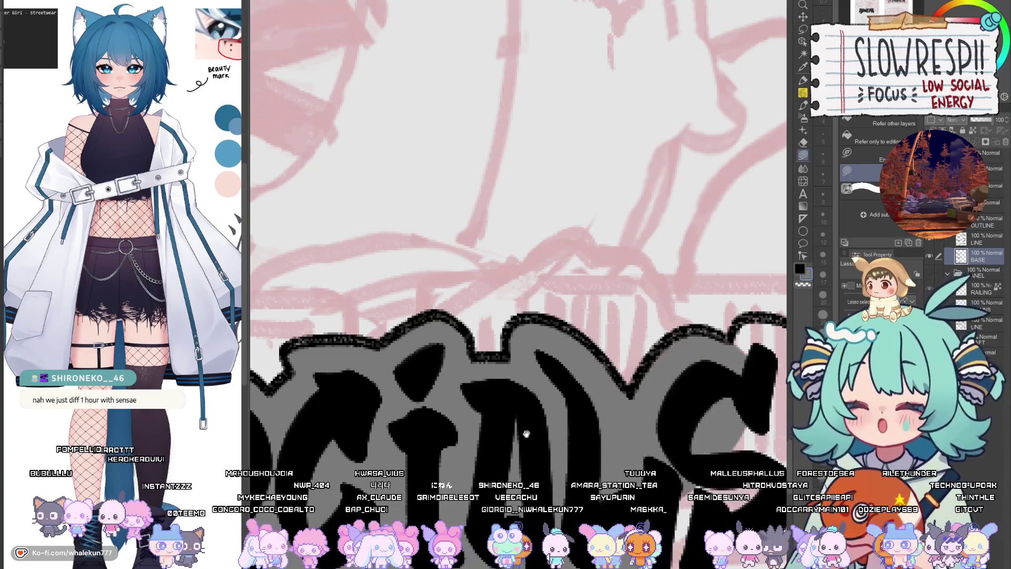
pyautogui.moveTo(621, 387); pyautogui.dragTo(543, 345)
pyautogui.moveTo(508, 399); pyautogui.dragTo(526, 444)
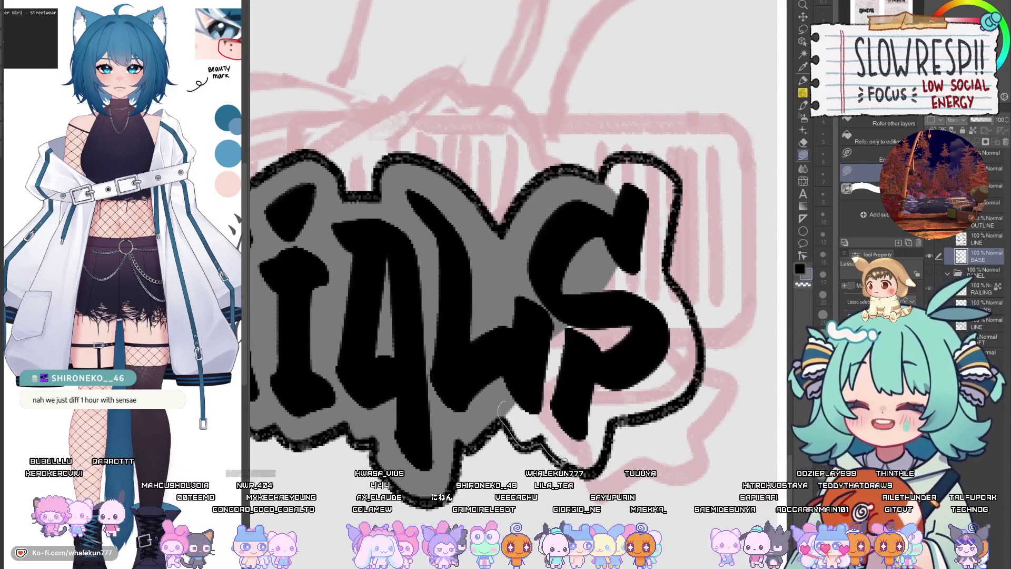
pyautogui.moveTo(608, 456)
pyautogui.mouseDown()
pyautogui.moveTo(621, 452)
pyautogui.moveTo(680, 280)
pyautogui.moveTo(532, 258)
pyautogui.mouseUp()
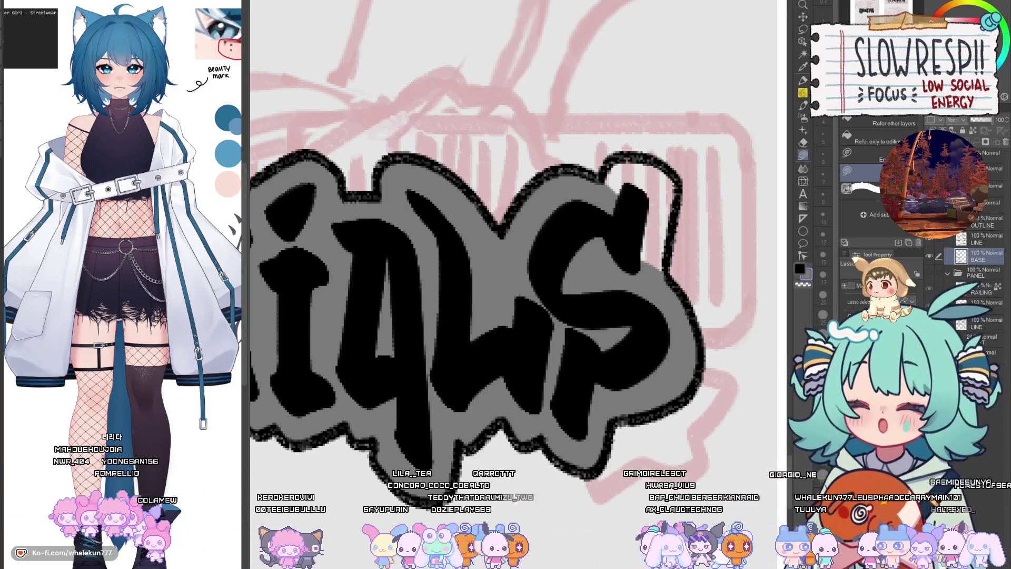
pyautogui.moveTo(264, 342)
pyautogui.mouseDown()
pyautogui.moveTo(594, 315)
pyautogui.moveTo(409, 278)
pyautogui.mouseUp()
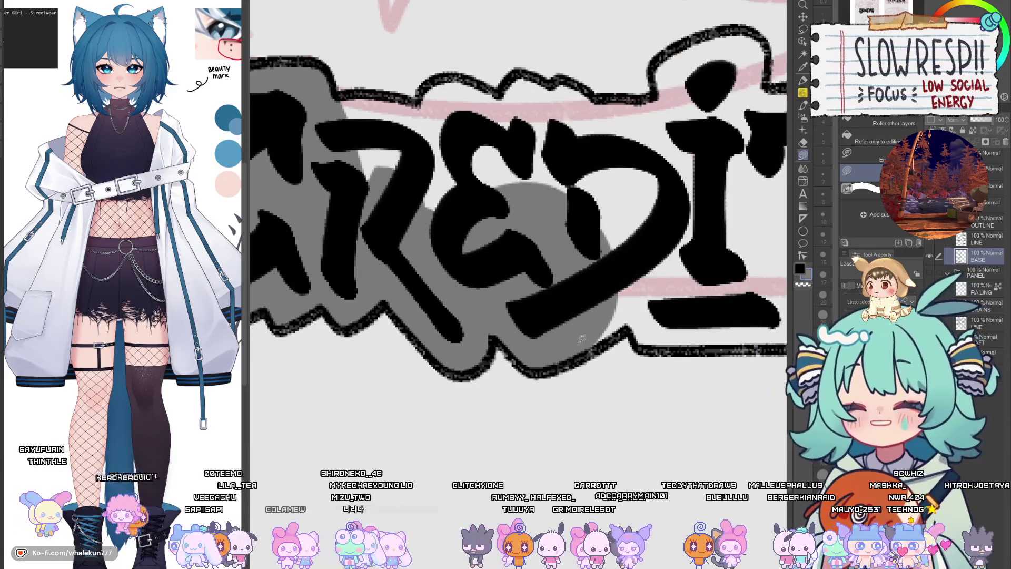
# - Fill gray under the EDITS letters, beside the I, T and S, and inside the heart
pyautogui.moveTo(581, 308); pyautogui.dragTo(465, 330)
pyautogui.moveTo(503, 364)
pyautogui.mouseDown()
pyautogui.moveTo(622, 287)
pyautogui.moveTo(506, 363)
pyautogui.mouseUp()
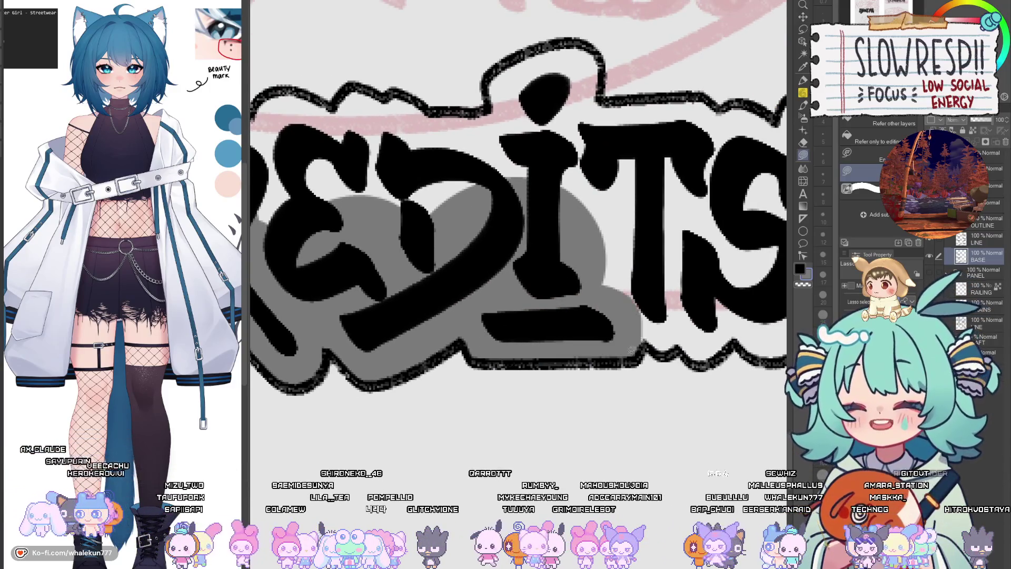
pyautogui.moveTo(605, 237)
pyautogui.mouseDown()
pyautogui.moveTo(650, 345)
pyautogui.moveTo(666, 292)
pyautogui.mouseUp()
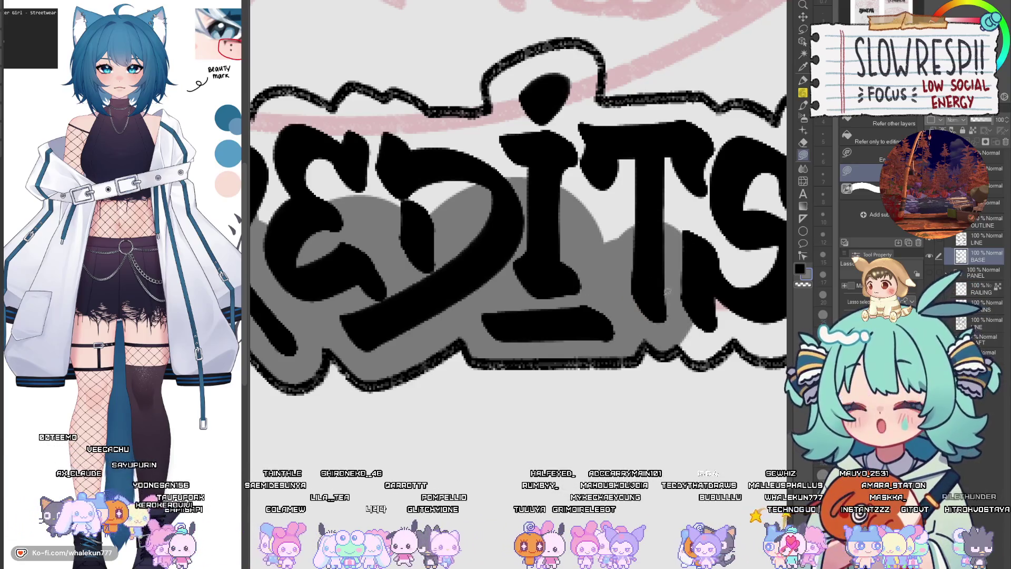
pyautogui.moveTo(694, 360); pyautogui.dragTo(748, 248)
pyautogui.moveTo(754, 319); pyautogui.dragTo(623, 351)
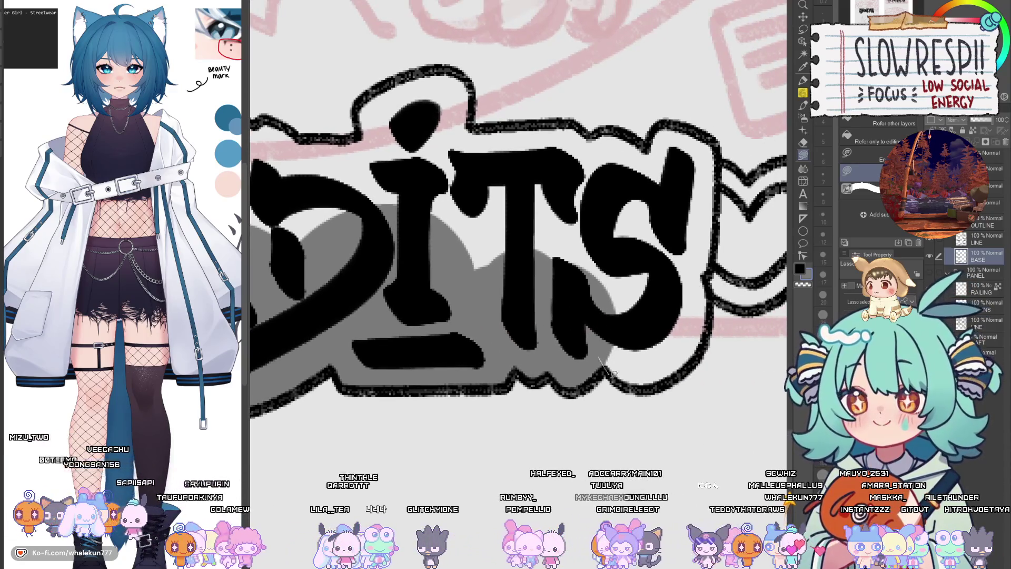
pyautogui.moveTo(546, 331); pyautogui.dragTo(658, 321)
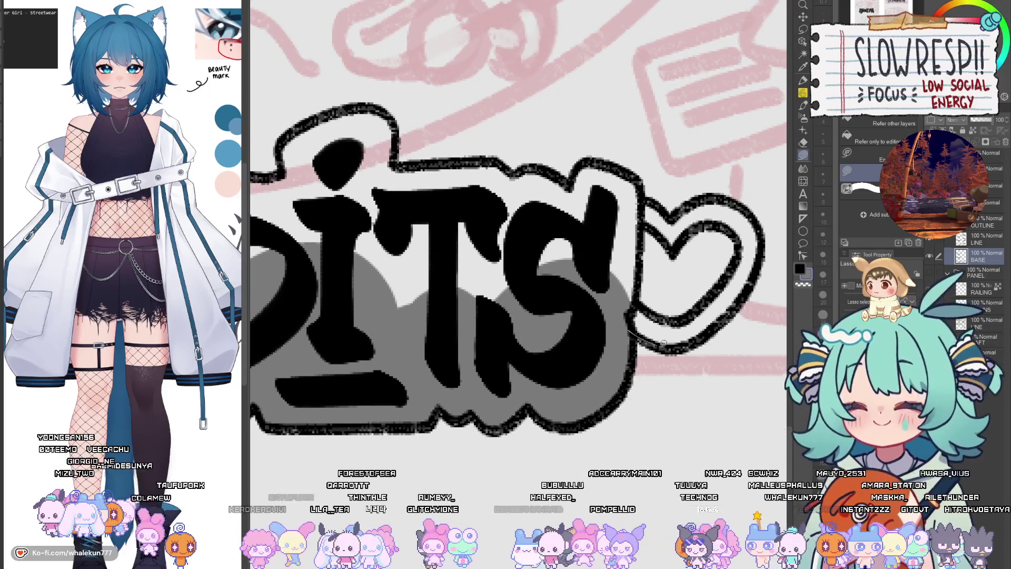
pyautogui.moveTo(740, 293); pyautogui.dragTo(588, 285)
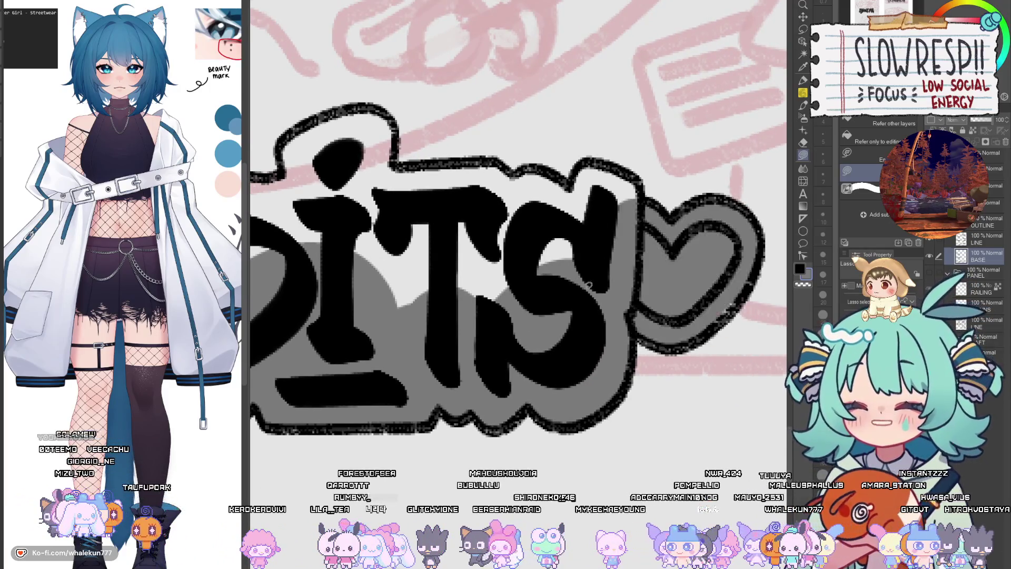
pyautogui.moveTo(641, 324); pyautogui.dragTo(644, 325)
# - Fill gray around the E and the last gaps near the T, then zoom out to the full page
pyautogui.moveTo(274, 284)
pyautogui.mouseDown()
pyautogui.moveTo(684, 321)
pyautogui.moveTo(609, 278)
pyautogui.moveTo(705, 369)
pyautogui.mouseUp()
pyautogui.moveTo(705, 369)
pyautogui.mouseDown()
pyautogui.moveTo(606, 338)
pyautogui.moveTo(683, 221)
pyautogui.mouseUp()
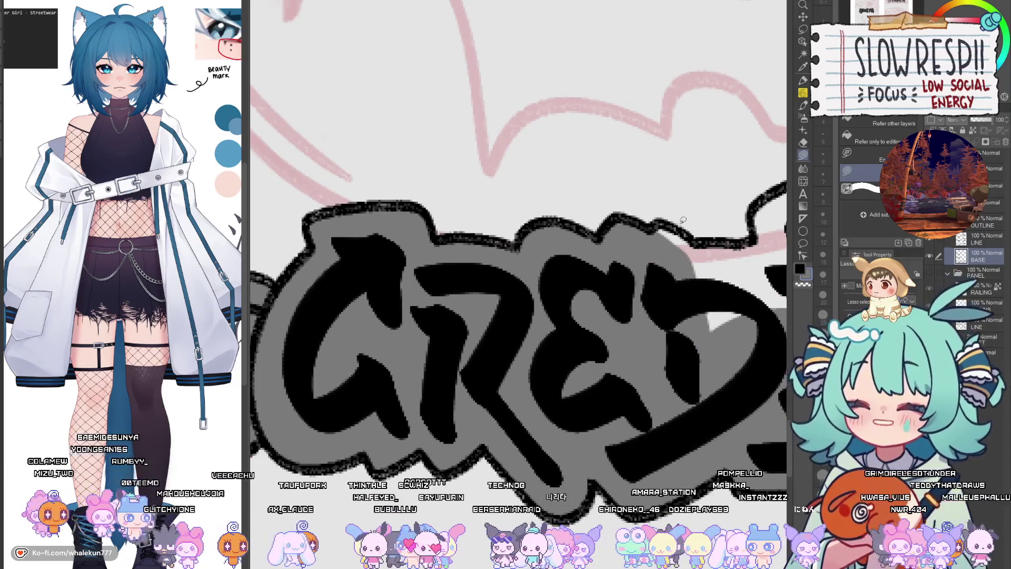
pyautogui.moveTo(688, 343)
pyautogui.mouseDown()
pyautogui.moveTo(572, 370)
pyautogui.moveTo(522, 359)
pyautogui.mouseUp()
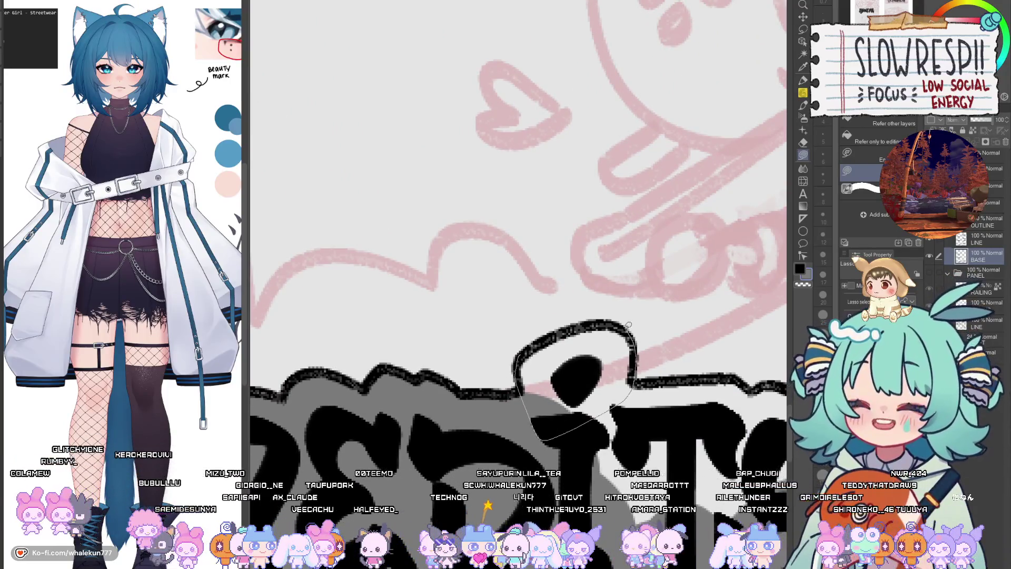
pyautogui.moveTo(632, 371); pyautogui.dragTo(569, 331)
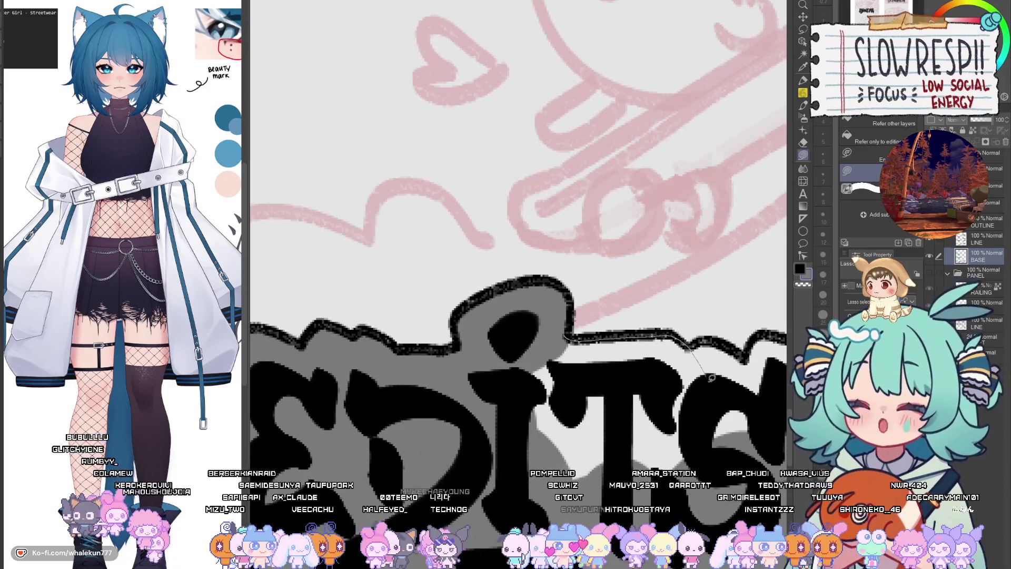
pyautogui.moveTo(462, 451); pyautogui.dragTo(548, 362)
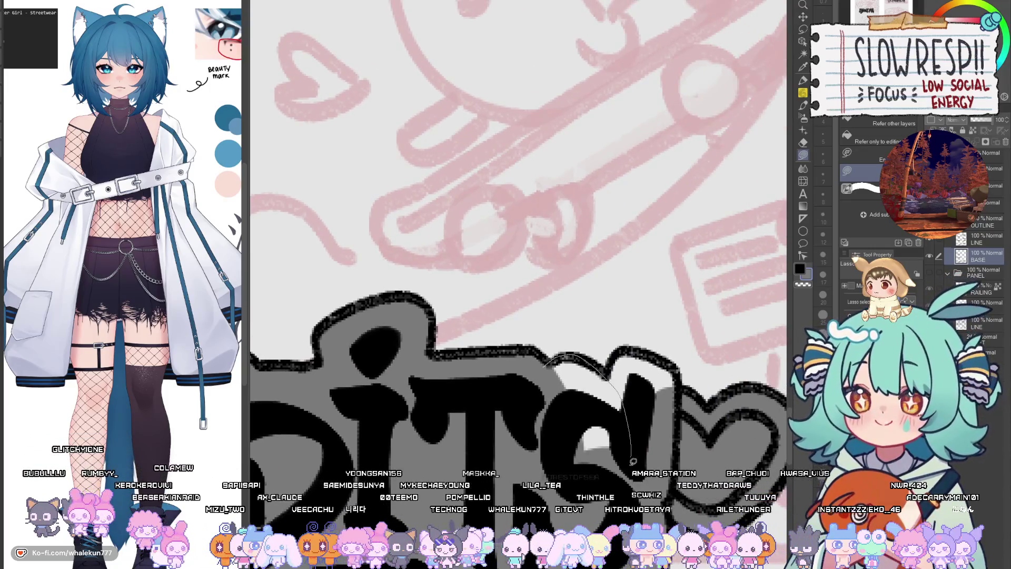
pyautogui.moveTo(633, 461); pyautogui.dragTo(620, 368)
pyautogui.moveTo(679, 411); pyautogui.dragTo(603, 380)
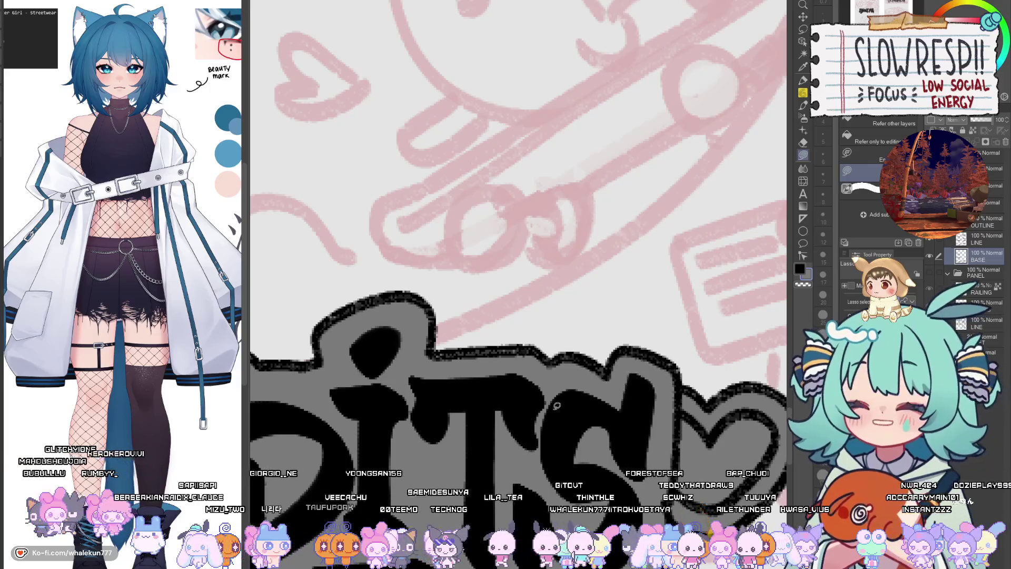
pyautogui.hotkey('ctrl', '-')
pyautogui.hotkey('ctrl', '-')
pyautogui.hotkey('ctrl', '-')
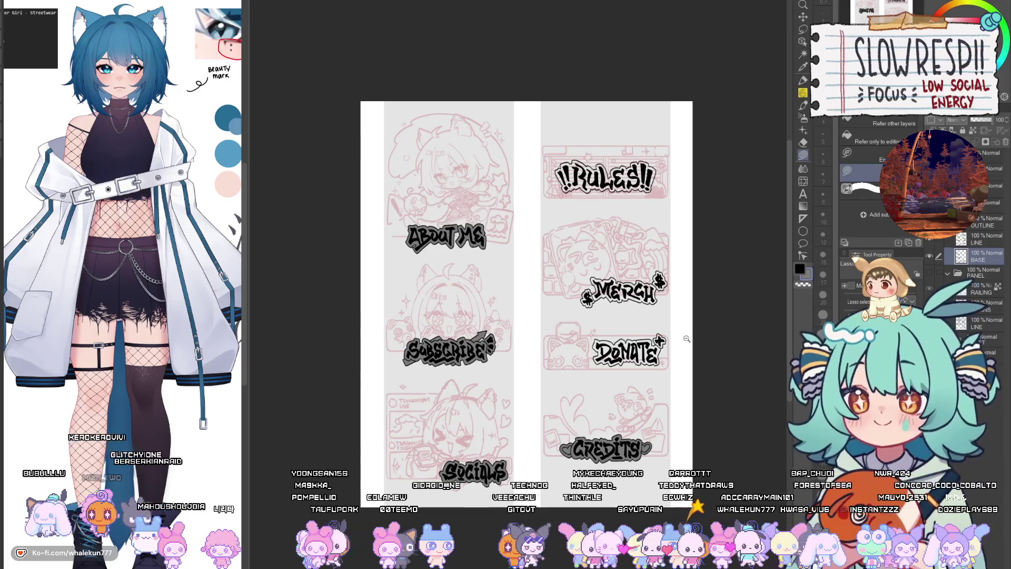
# - Lasso-fill grey base around the D, O, N and A of DONATE
pyautogui.scroll(3, 687, 339)
pyautogui.scroll(3, 456, 283)
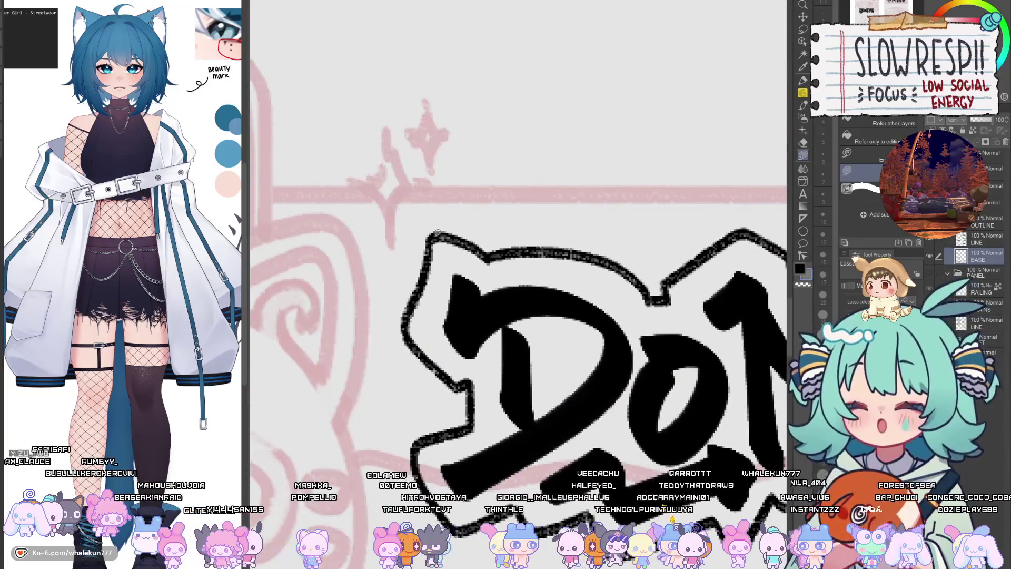
pyautogui.moveTo(457, 381); pyautogui.dragTo(445, 514)
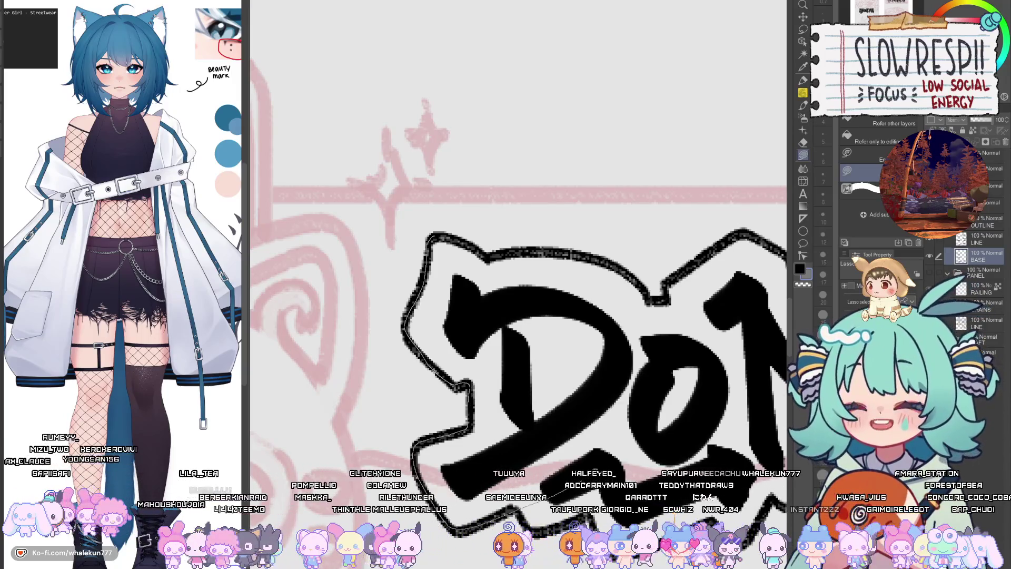
pyautogui.moveTo(568, 486); pyautogui.dragTo(458, 224)
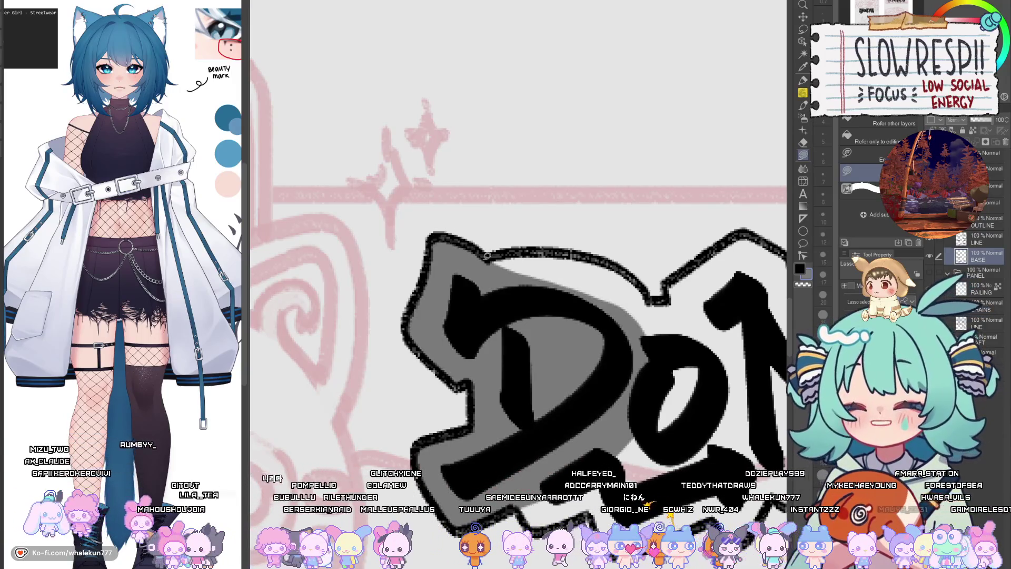
pyautogui.moveTo(653, 296); pyautogui.dragTo(569, 332)
pyautogui.moveTo(436, 522)
pyautogui.mouseDown()
pyautogui.moveTo(476, 419)
pyautogui.moveTo(503, 458)
pyautogui.moveTo(568, 434)
pyautogui.mouseUp()
pyautogui.moveTo(682, 444); pyautogui.dragTo(631, 430)
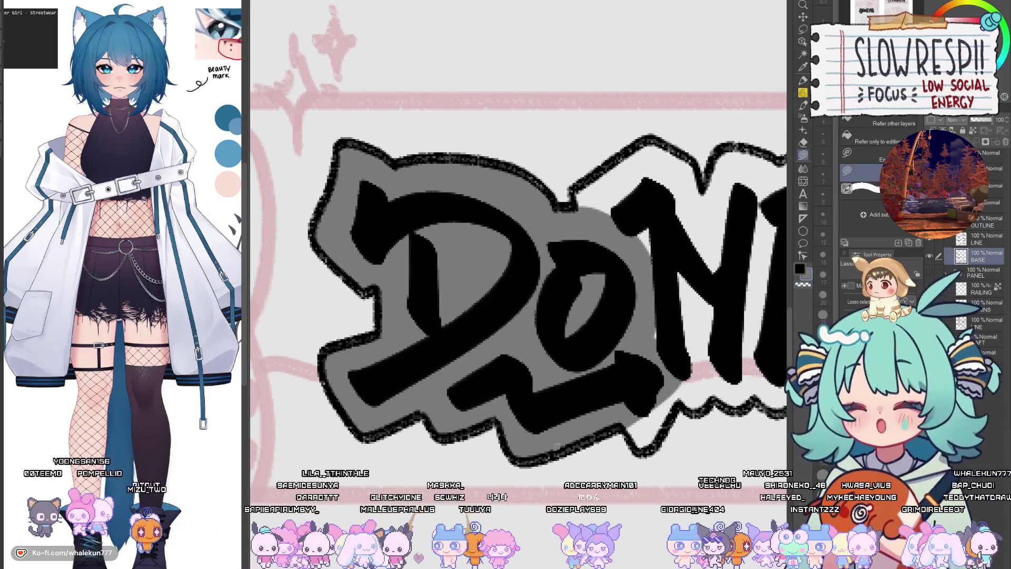
pyautogui.moveTo(651, 385); pyautogui.dragTo(605, 393)
pyautogui.moveTo(577, 424); pyautogui.dragTo(591, 450)
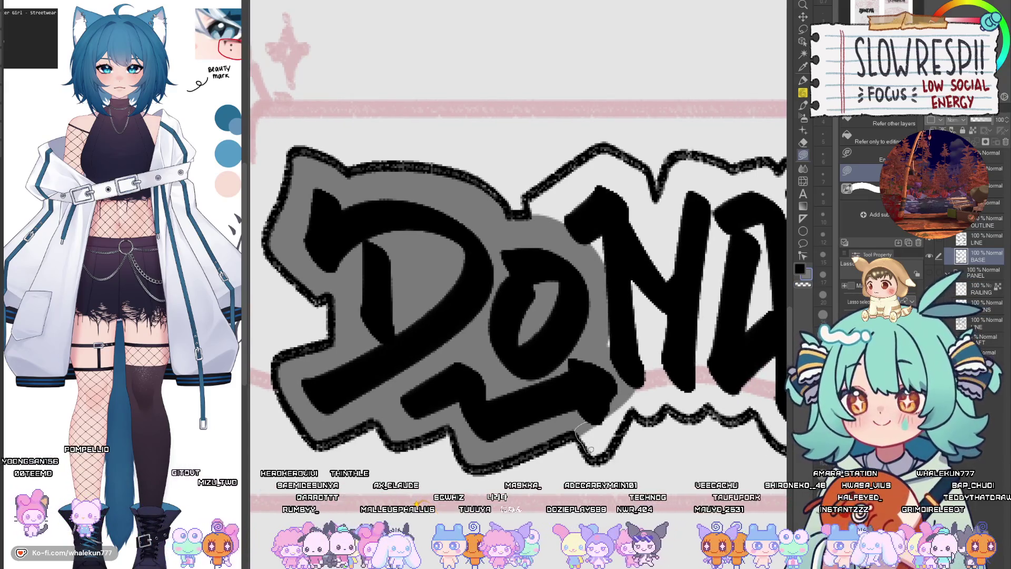
pyautogui.moveTo(637, 360); pyautogui.dragTo(636, 367)
pyautogui.moveTo(629, 398); pyautogui.dragTo(509, 445)
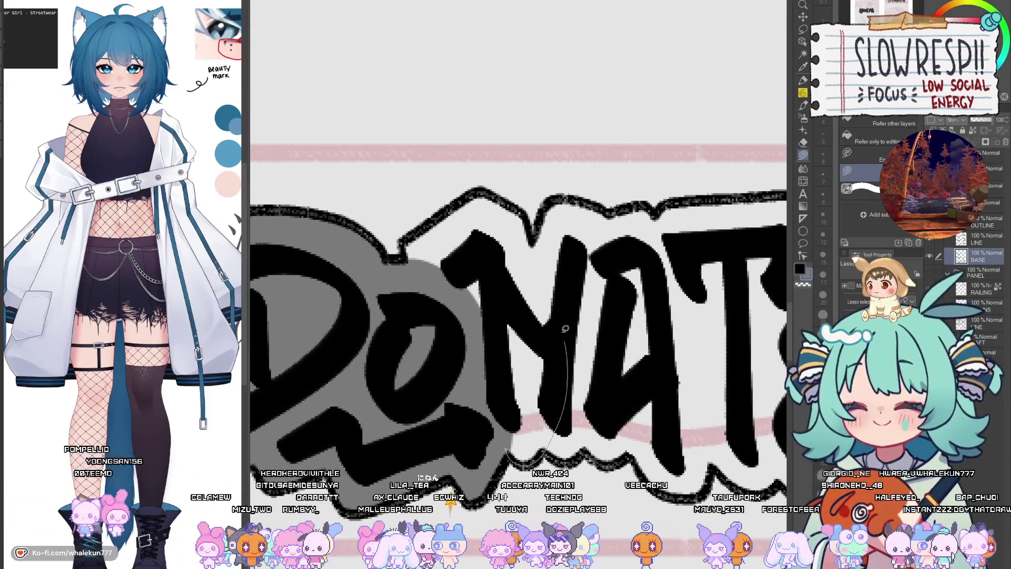
pyautogui.moveTo(565, 328); pyautogui.dragTo(572, 399)
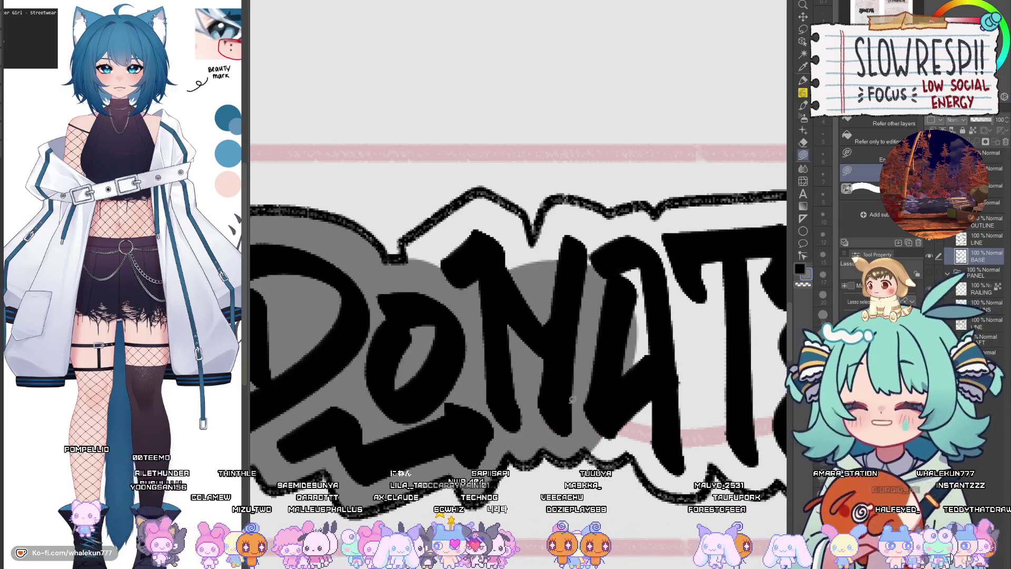
pyautogui.moveTo(601, 456); pyautogui.dragTo(544, 306)
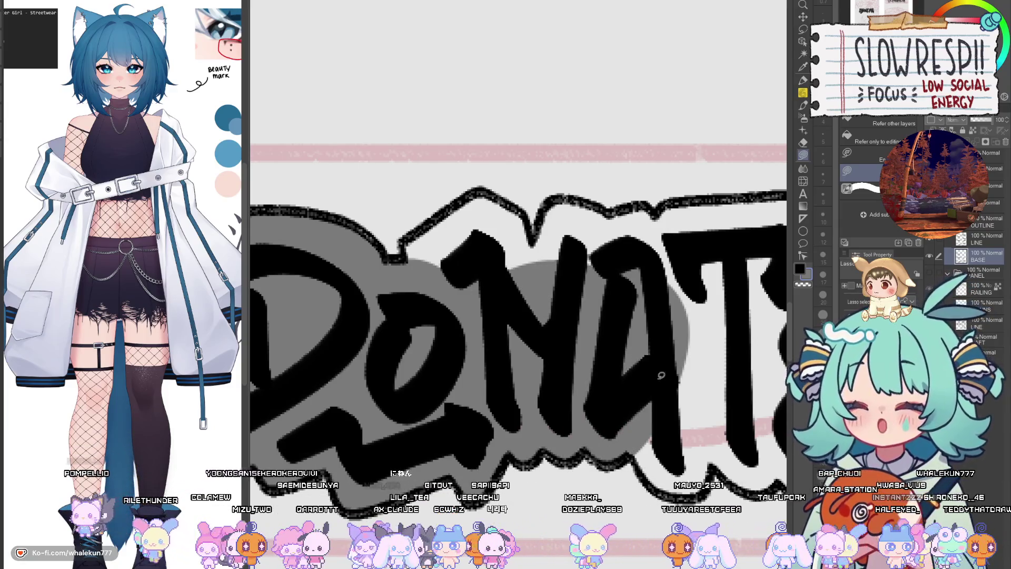
# - Fill grey base above the N, around the T and E, and the strip right of the E
pyautogui.moveTo(584, 445); pyautogui.dragTo(595, 556)
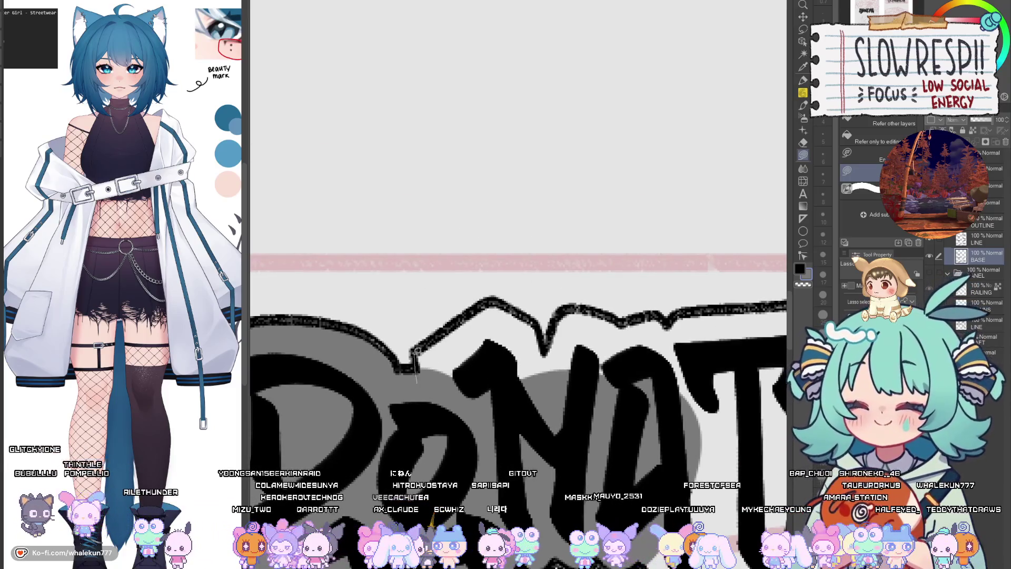
pyautogui.moveTo(559, 370); pyautogui.dragTo(571, 356)
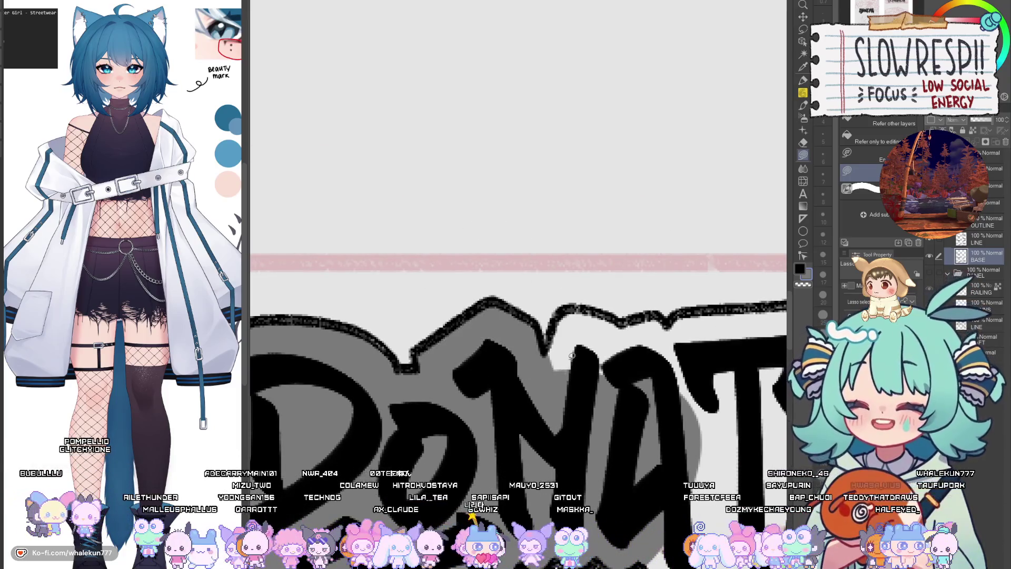
pyautogui.moveTo(653, 310)
pyautogui.mouseDown()
pyautogui.moveTo(519, 344)
pyautogui.moveTo(593, 339)
pyautogui.mouseUp()
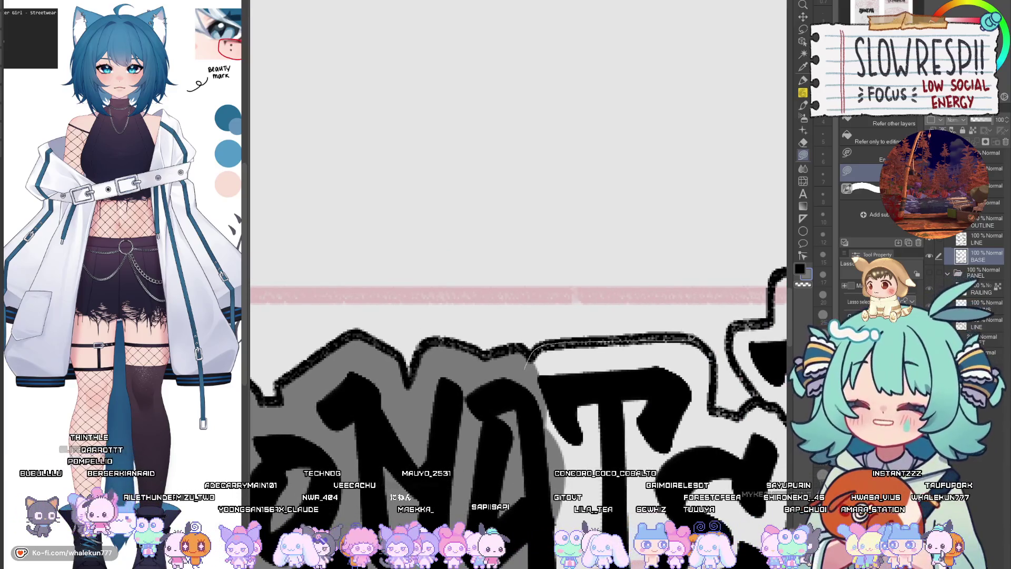
pyautogui.moveTo(448, 480); pyautogui.dragTo(452, 478)
pyautogui.moveTo(657, 407); pyautogui.dragTo(541, 352)
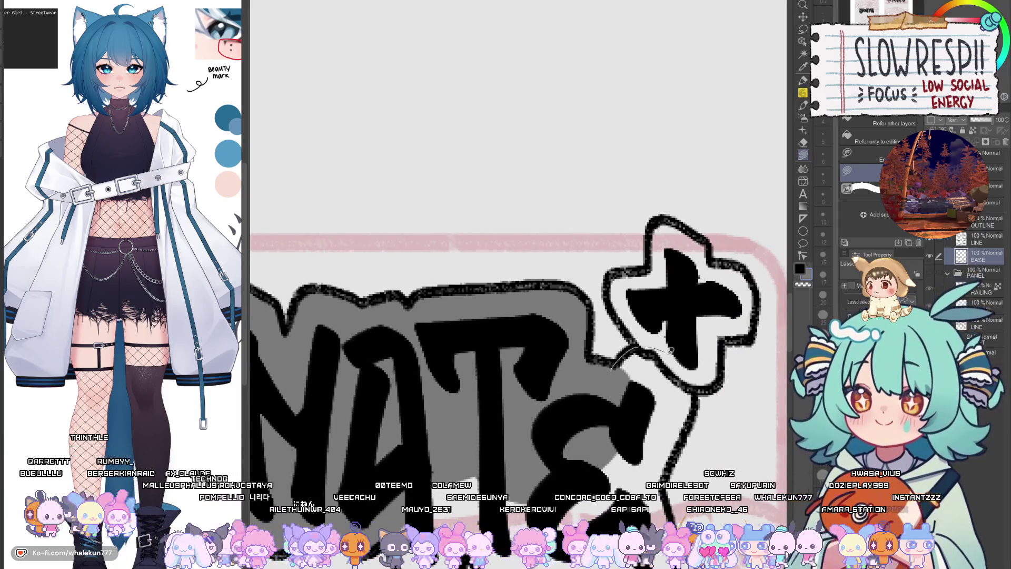
pyautogui.moveTo(483, 487); pyautogui.dragTo(505, 476)
pyautogui.moveTo(685, 453); pyautogui.dragTo(695, 364)
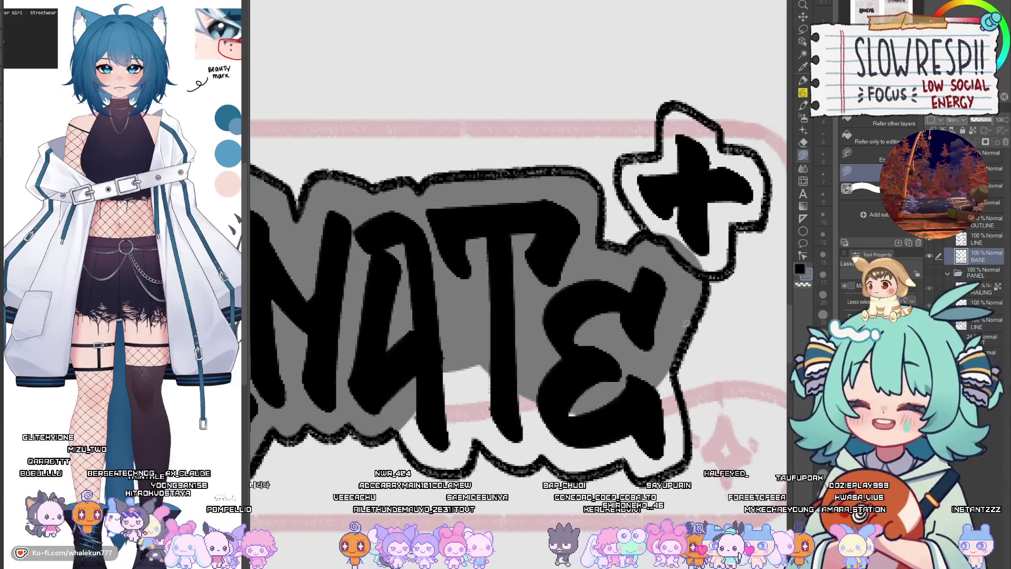
pyautogui.moveTo(701, 290)
pyautogui.mouseDown()
pyautogui.moveTo(684, 359)
pyautogui.moveTo(695, 442)
pyautogui.mouseUp()
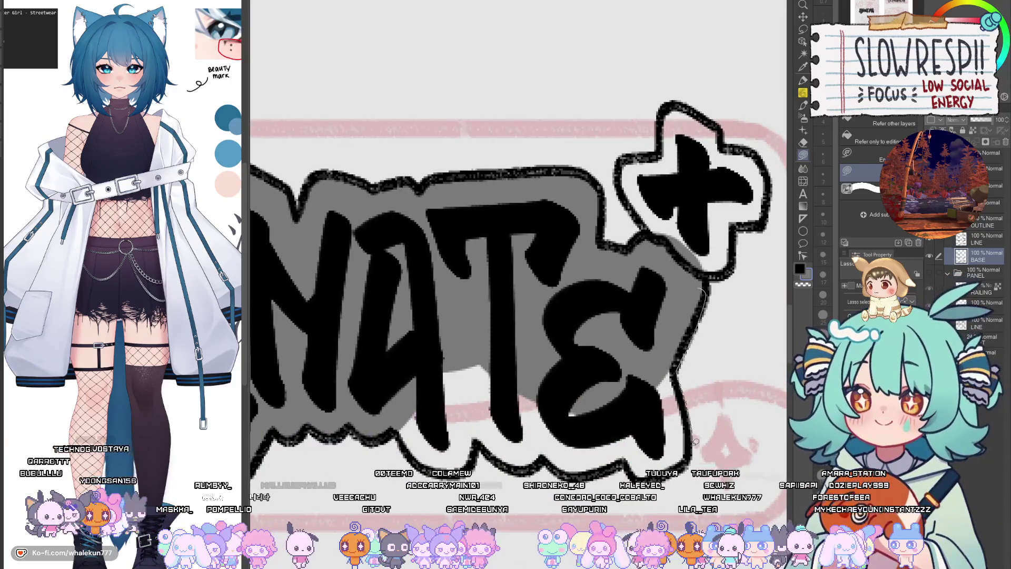
pyautogui.moveTo(699, 288); pyautogui.dragTo(704, 295)
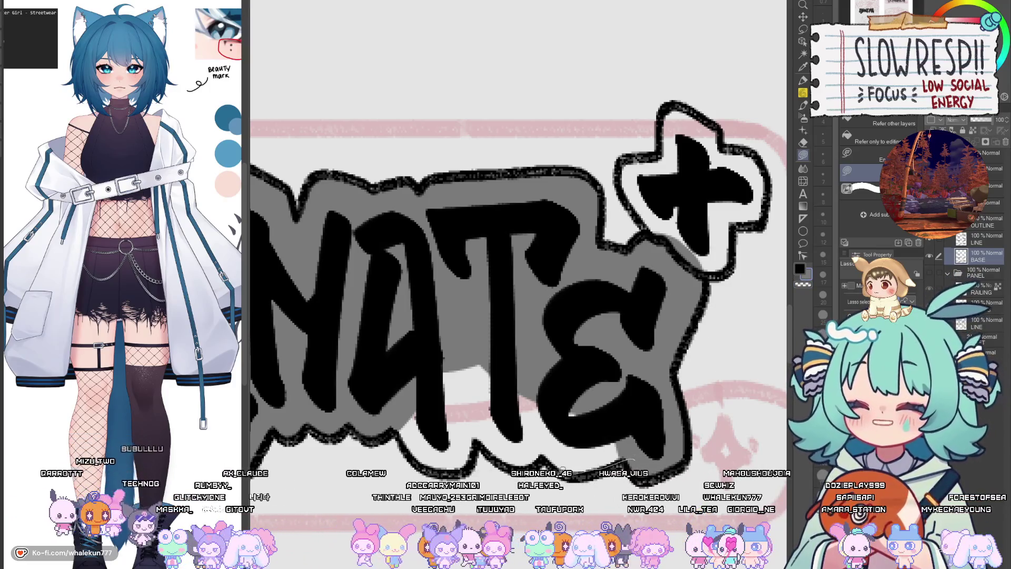
# - Fill the gaps inside the E and T and around the plus sign black
pyautogui.moveTo(693, 406); pyautogui.dragTo(646, 350)
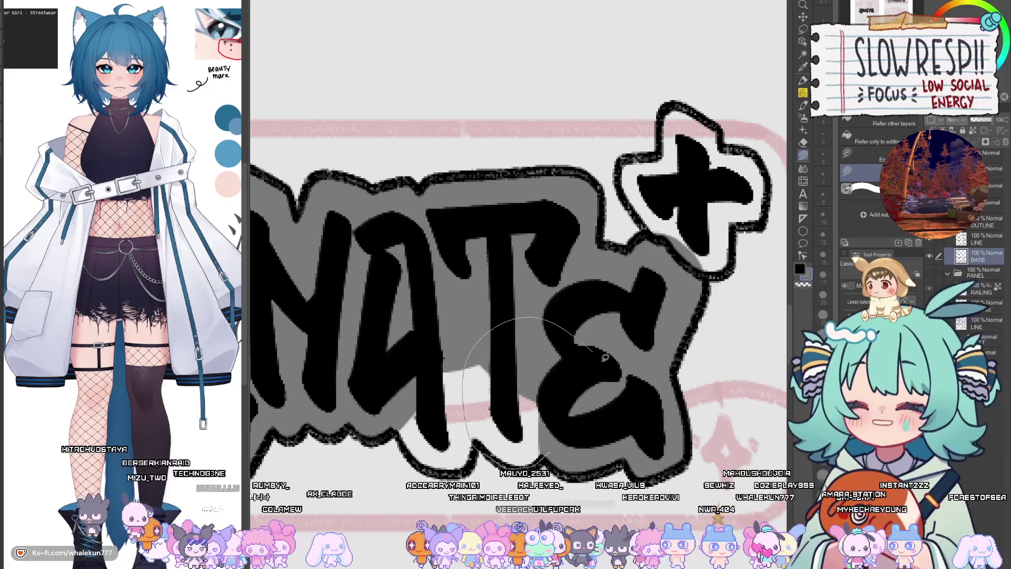
pyautogui.moveTo(507, 427); pyautogui.dragTo(597, 417)
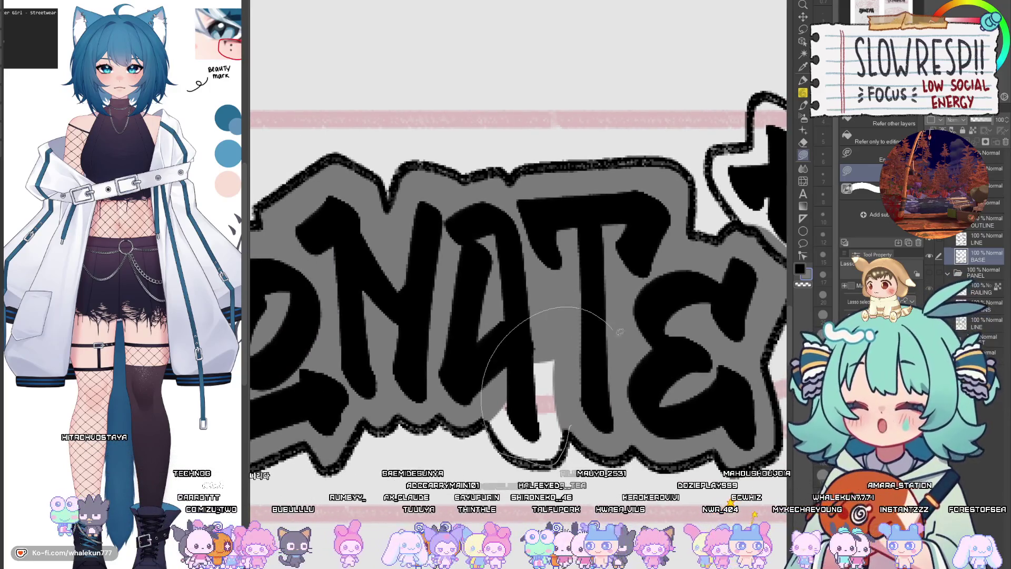
pyautogui.moveTo(621, 332); pyautogui.dragTo(572, 316)
pyautogui.moveTo(726, 5)
pyautogui.mouseDown()
pyautogui.moveTo(538, 248)
pyautogui.moveTo(531, 281)
pyautogui.moveTo(548, 418)
pyautogui.mouseUp()
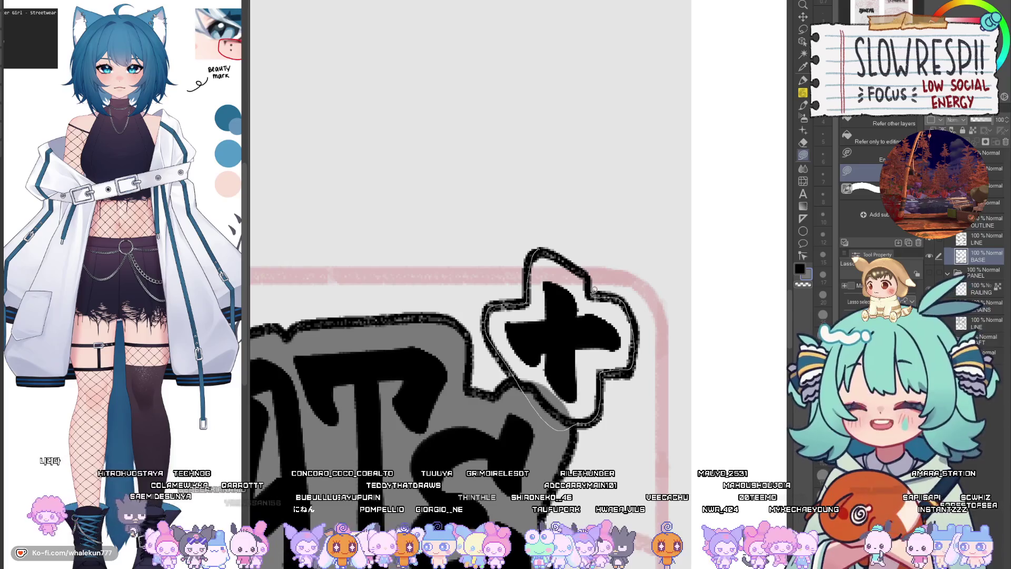
pyautogui.moveTo(564, 253); pyautogui.dragTo(564, 253)
pyautogui.scroll(-5, 512, 402)
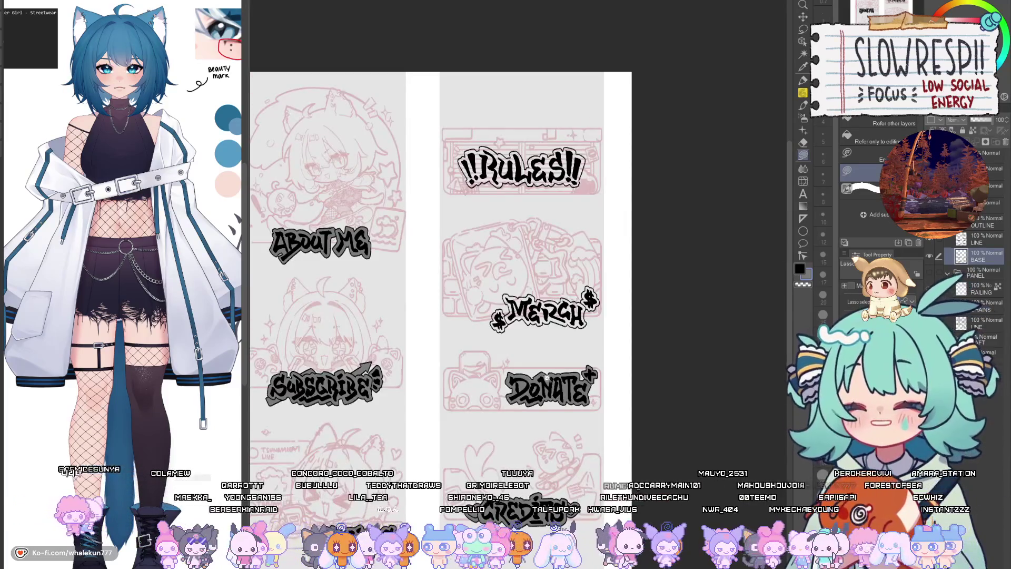
# - Zoom in on MERCH and fill grey base around the opening $ sign
pyautogui.scroll(2, 547, 377)
pyautogui.scroll(2, 543, 359)
pyautogui.scroll(2, 526, 332)
pyautogui.scroll(1, 511, 307)
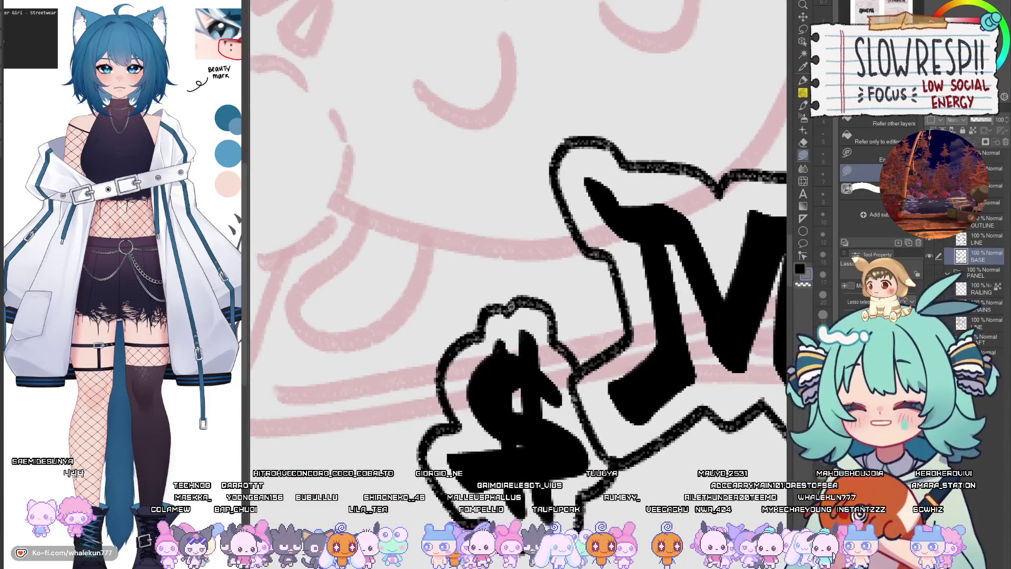
pyautogui.moveTo(511, 306); pyautogui.dragTo(483, 328)
pyautogui.moveTo(446, 363); pyautogui.dragTo(429, 438)
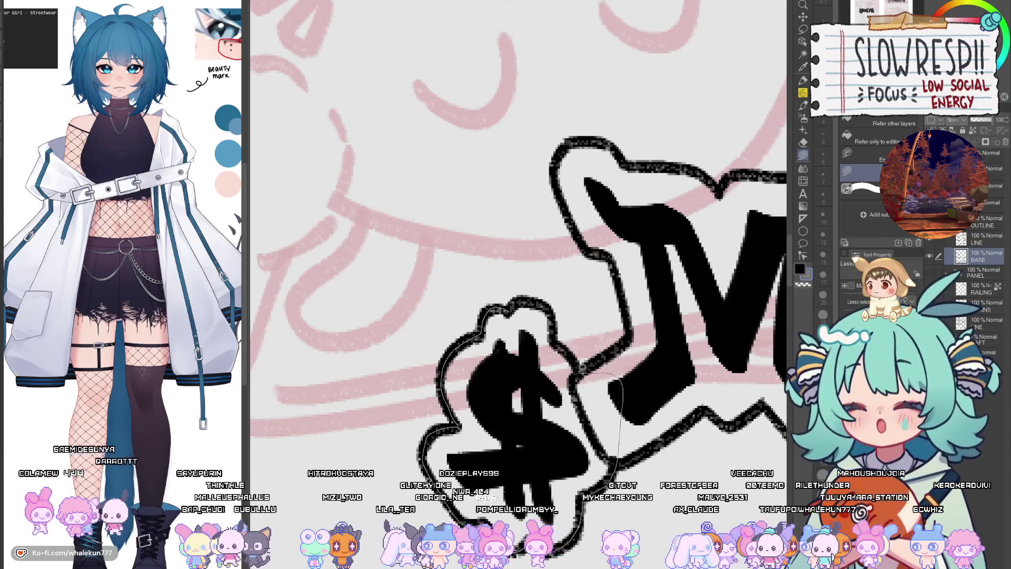
pyautogui.moveTo(623, 420)
pyautogui.mouseDown()
pyautogui.moveTo(574, 364)
pyautogui.moveTo(682, 282)
pyautogui.moveTo(477, 194)
pyautogui.mouseUp()
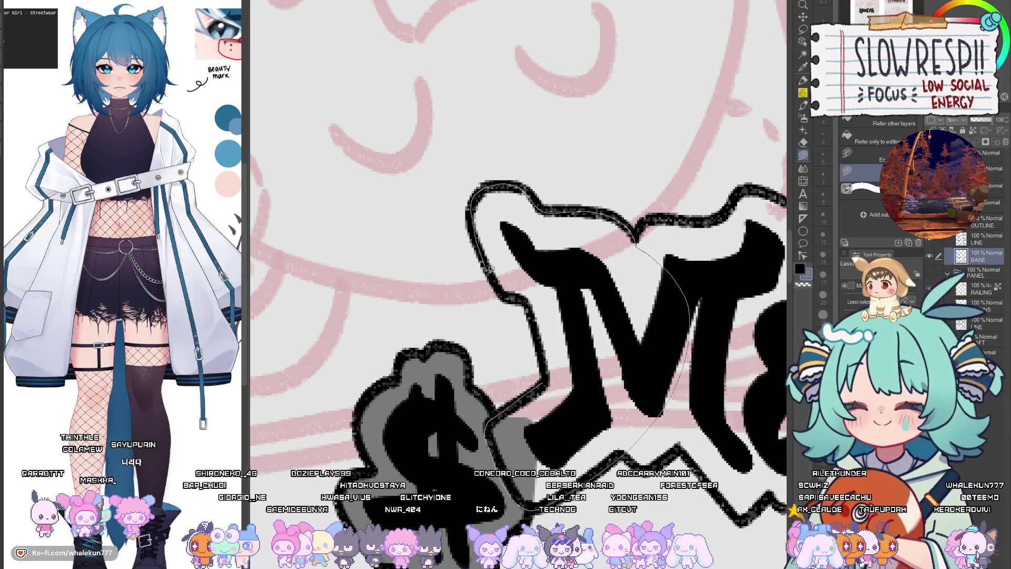
# - Fill grey base inside and around the M and under the E and R
pyautogui.moveTo(474, 195); pyautogui.dragTo(492, 416)
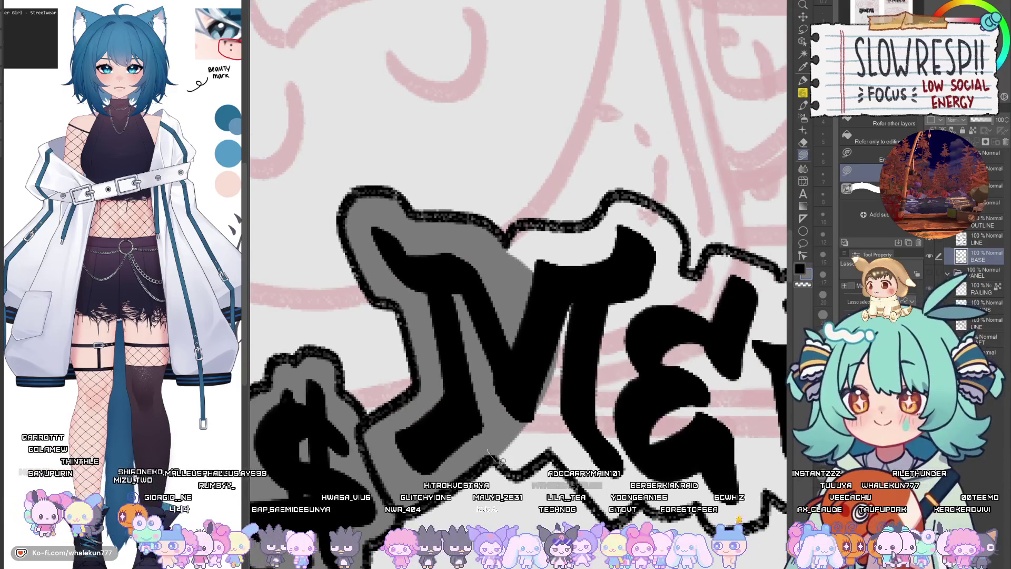
pyautogui.moveTo(493, 459); pyautogui.dragTo(488, 380)
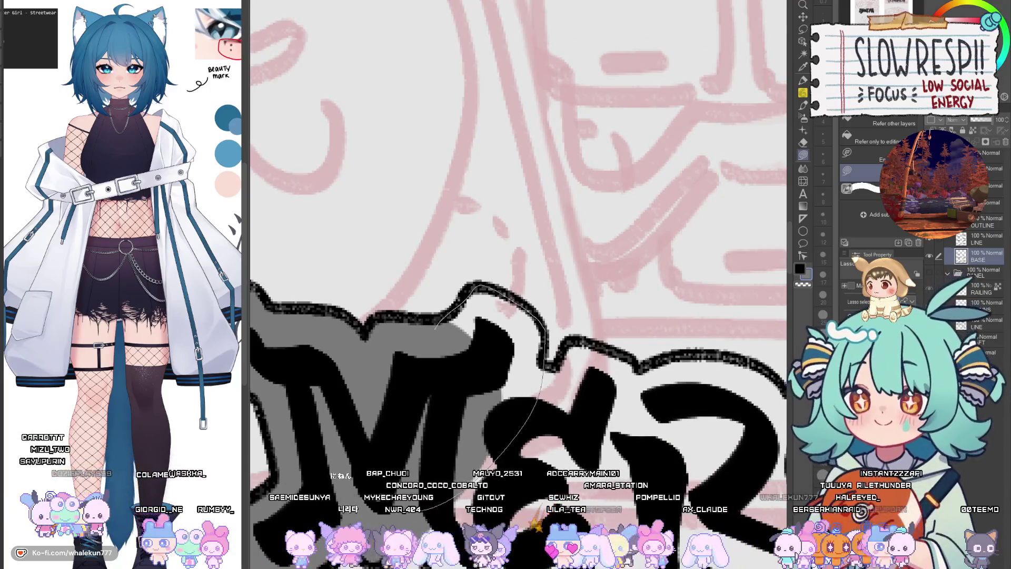
pyautogui.moveTo(419, 510); pyautogui.dragTo(435, 328)
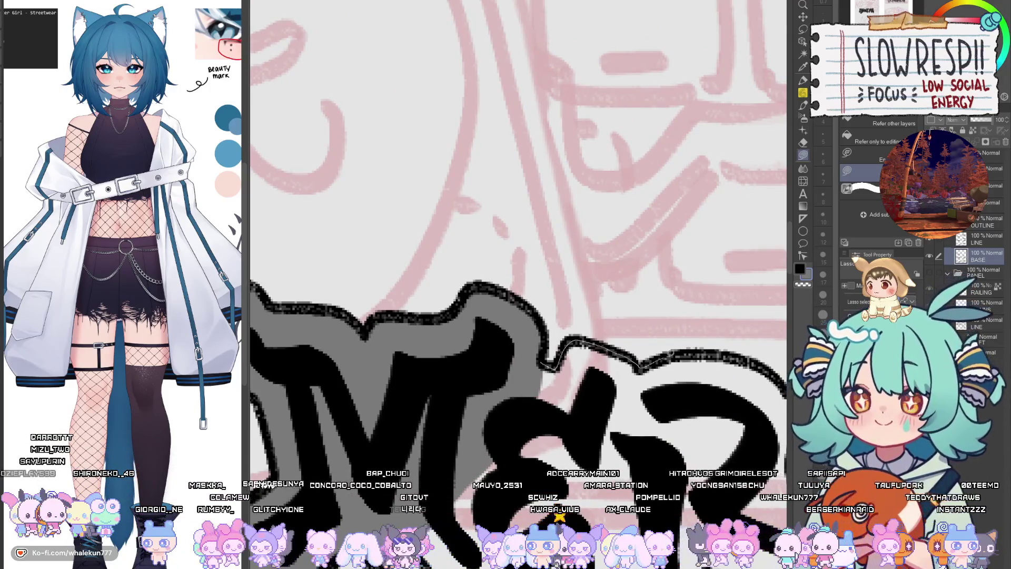
pyautogui.moveTo(641, 360)
pyautogui.mouseDown()
pyautogui.moveTo(548, 500)
pyautogui.moveTo(466, 365)
pyautogui.mouseUp()
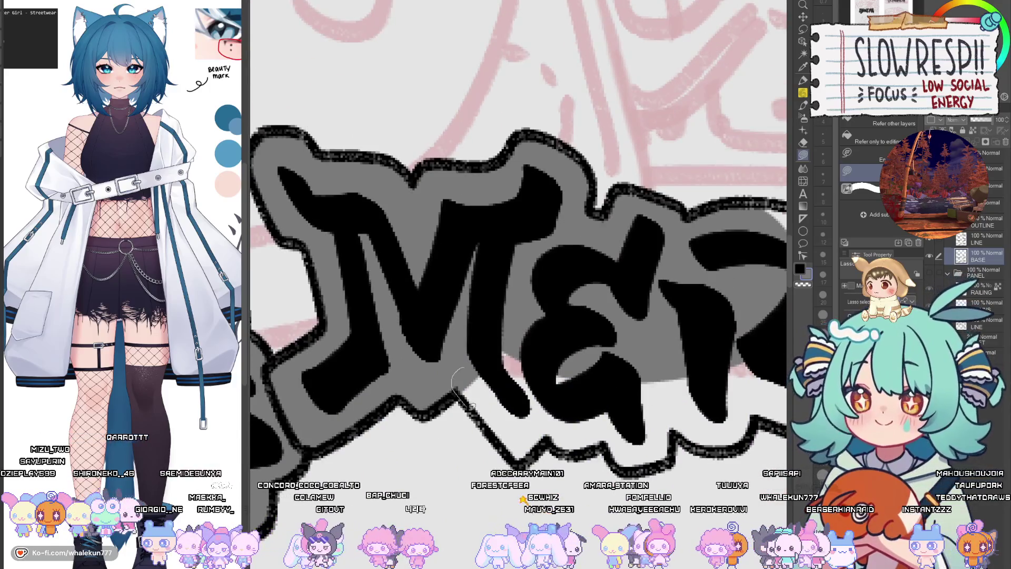
pyautogui.moveTo(519, 459); pyautogui.dragTo(553, 437)
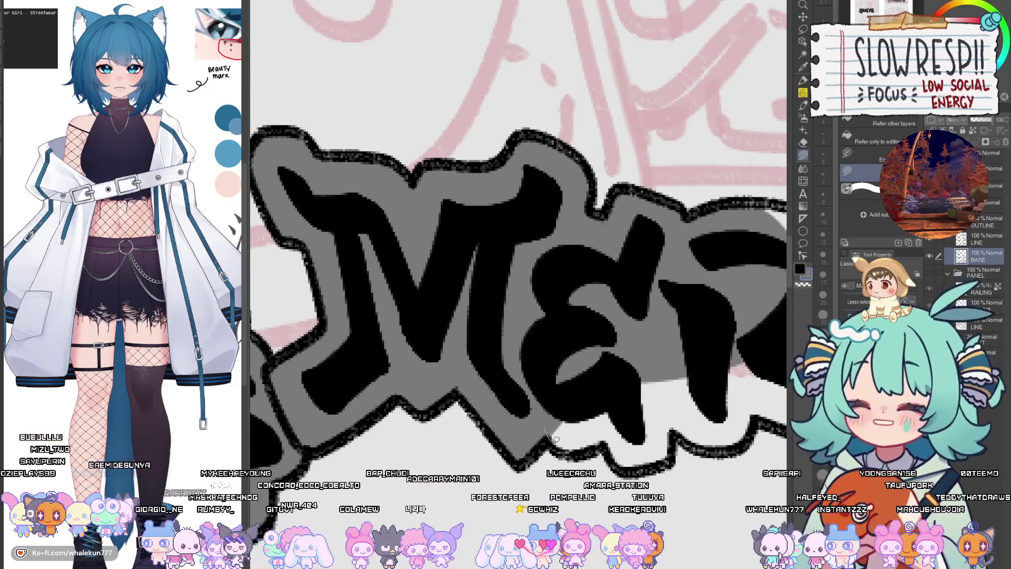
pyautogui.moveTo(628, 311); pyautogui.dragTo(627, 316)
pyautogui.moveTo(605, 434); pyautogui.dragTo(629, 468)
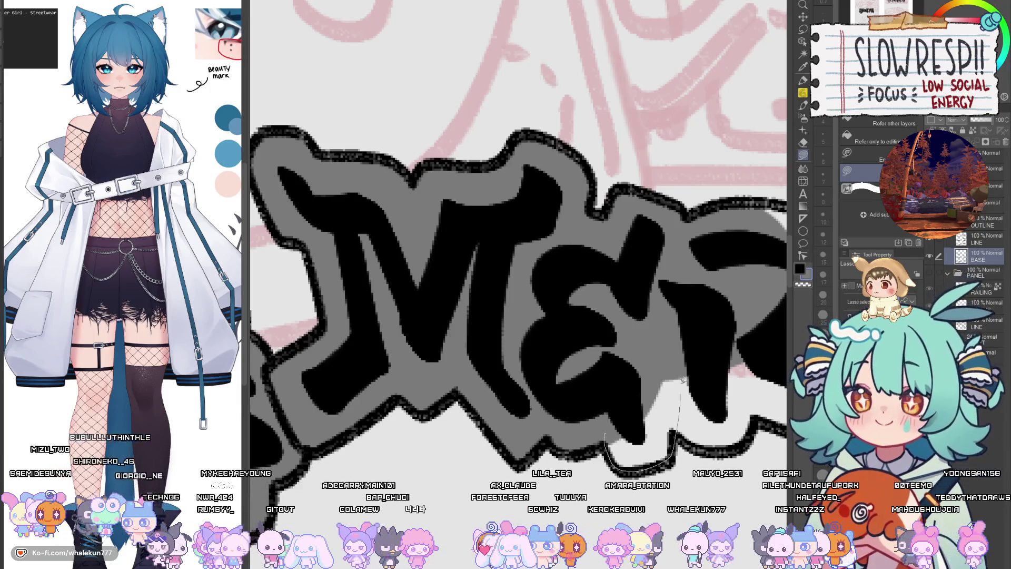
pyautogui.moveTo(683, 379); pyautogui.dragTo(683, 380)
pyautogui.moveTo(519, 437); pyautogui.dragTo(595, 466)
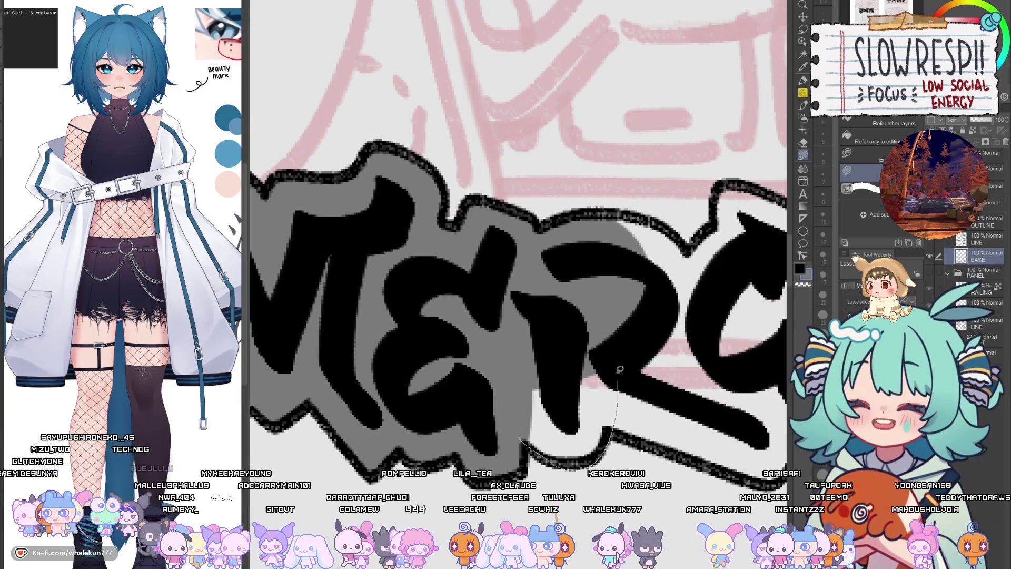
pyautogui.moveTo(620, 368); pyautogui.dragTo(532, 390)
# - Fill grey base under the C and H and around the closing $ bubble
pyautogui.moveTo(583, 458); pyautogui.dragTo(484, 474)
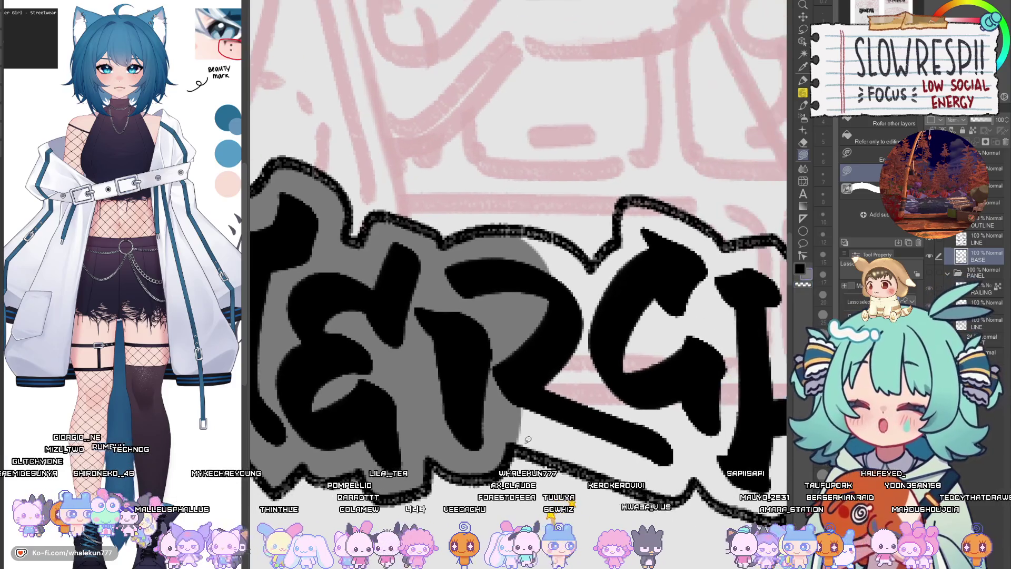
pyautogui.moveTo(591, 440); pyautogui.dragTo(454, 427)
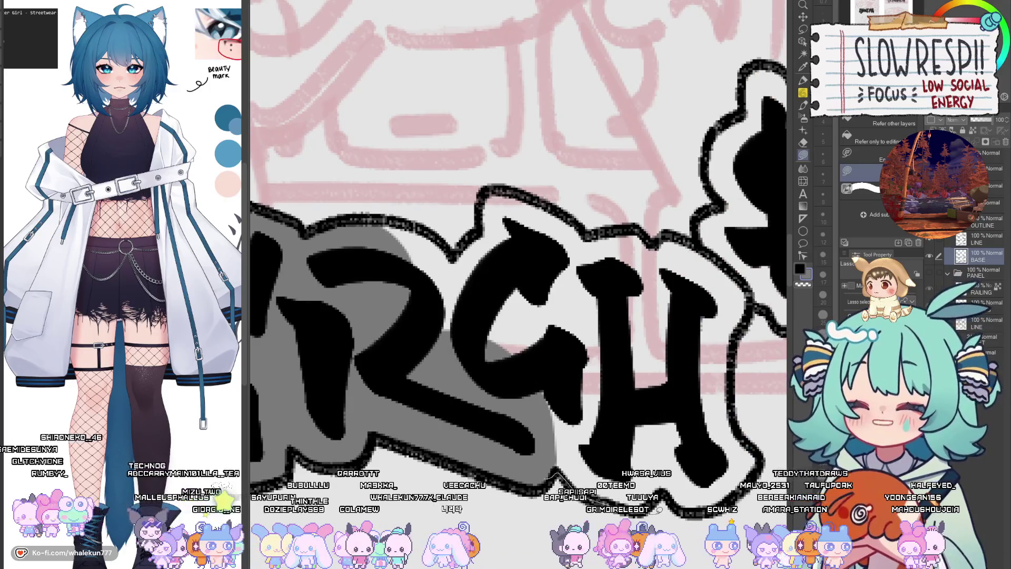
pyautogui.moveTo(657, 511); pyautogui.dragTo(675, 483)
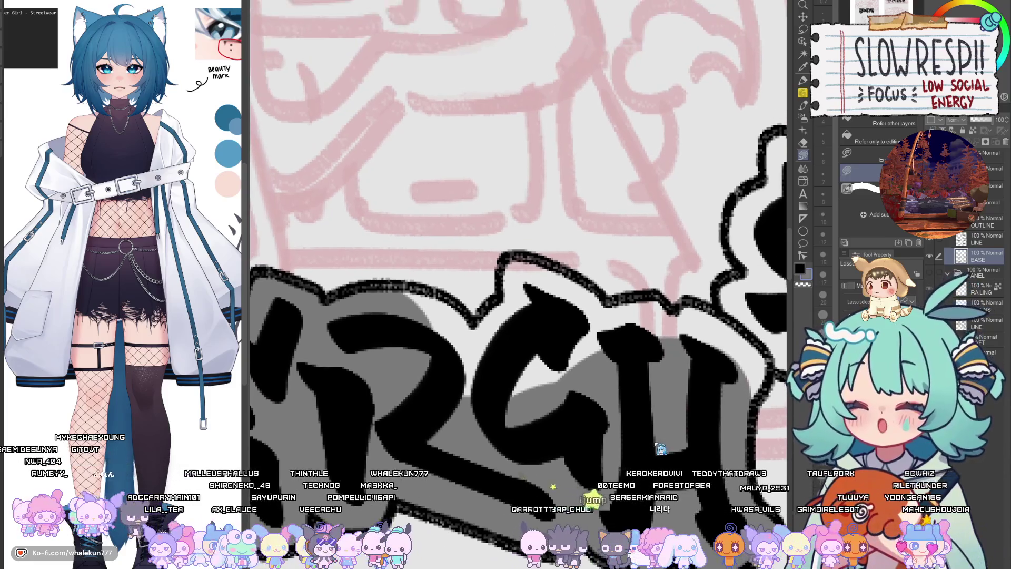
pyautogui.moveTo(731, 375)
pyautogui.mouseDown()
pyautogui.moveTo(658, 438)
pyautogui.moveTo(540, 383)
pyautogui.moveTo(534, 338)
pyautogui.moveTo(674, 418)
pyautogui.mouseUp()
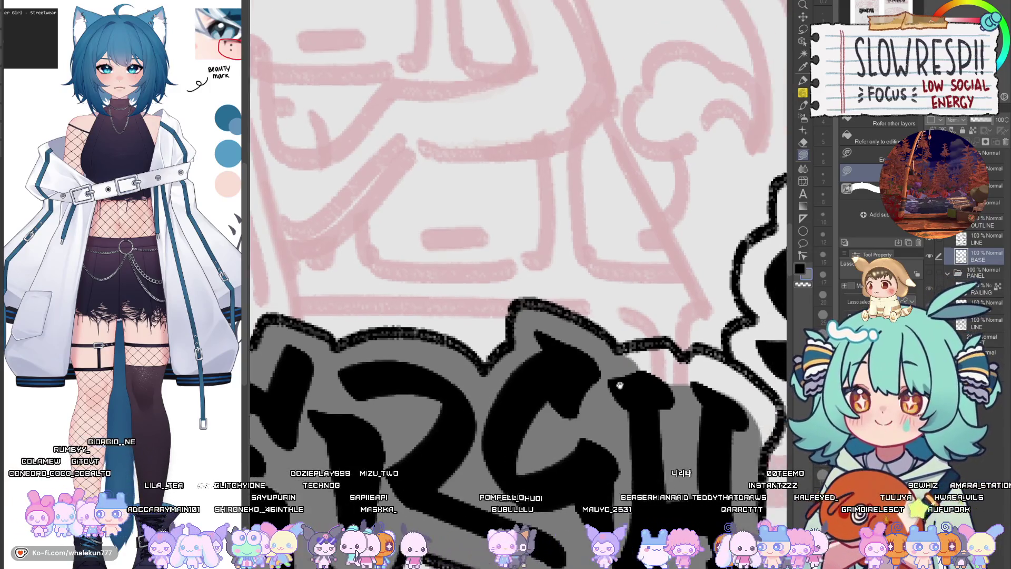
pyautogui.moveTo(554, 292); pyautogui.dragTo(547, 363)
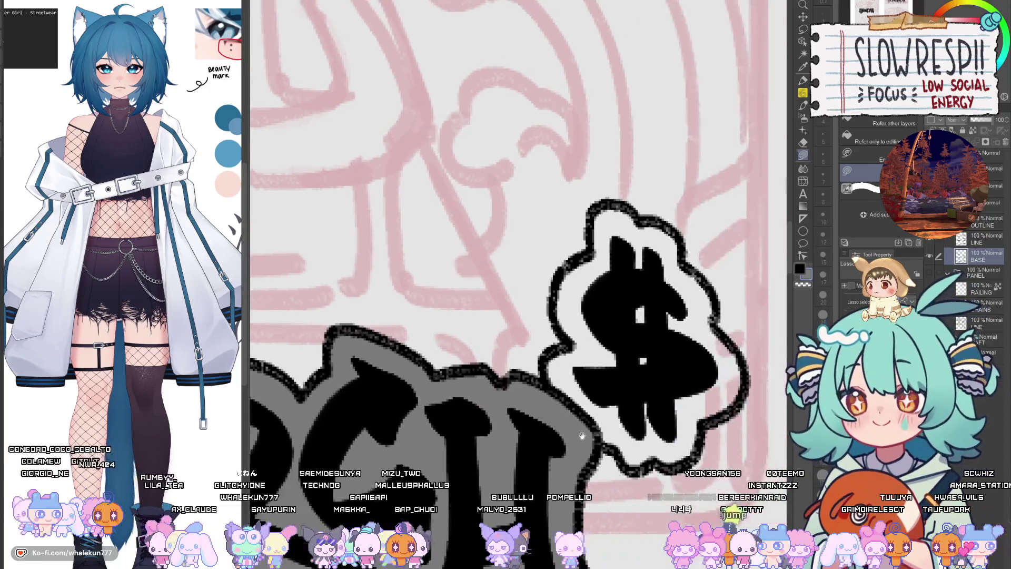
pyautogui.moveTo(698, 395); pyautogui.dragTo(571, 429)
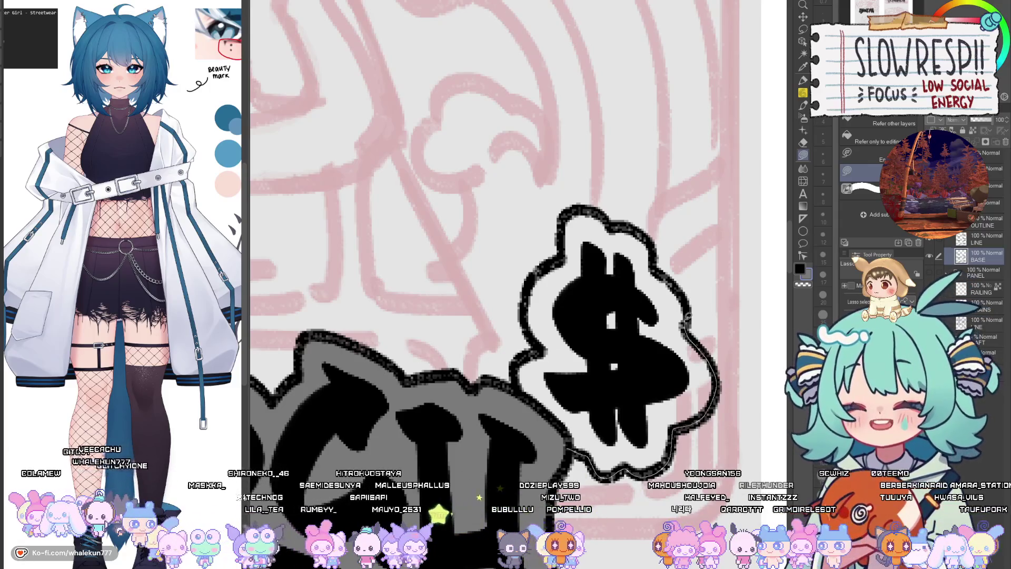
pyautogui.moveTo(668, 279)
pyautogui.mouseDown()
pyautogui.moveTo(560, 257)
pyautogui.moveTo(525, 306)
pyautogui.mouseUp()
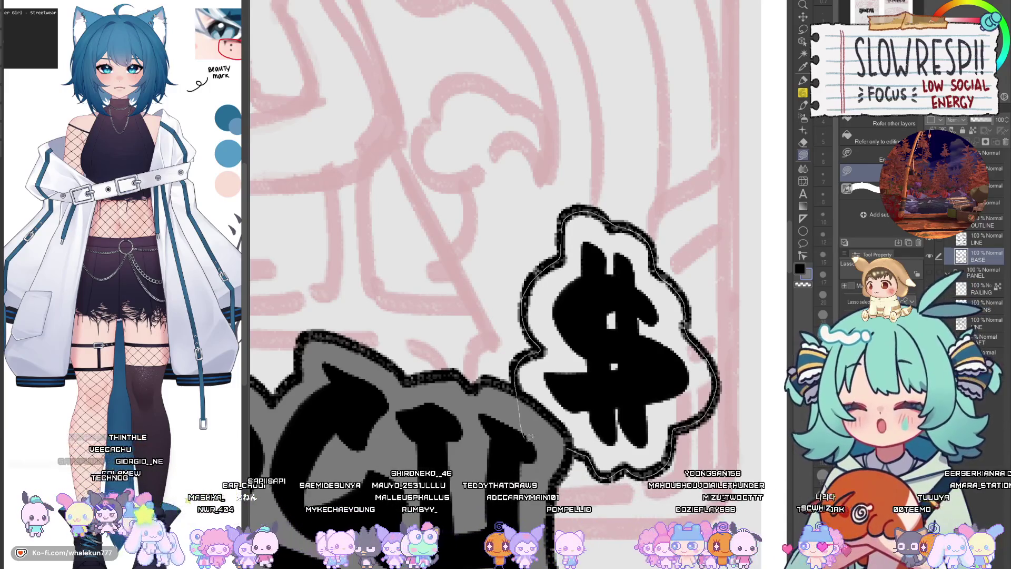
pyautogui.moveTo(533, 350); pyautogui.dragTo(532, 349)
pyautogui.scroll(-5, 579, 316)
# - Zoom out to the RULES and ABOUT ME headers and briefly mirror the canvas
pyautogui.scroll(3, 678, 382)
pyautogui.scroll(-5, 678, 382)
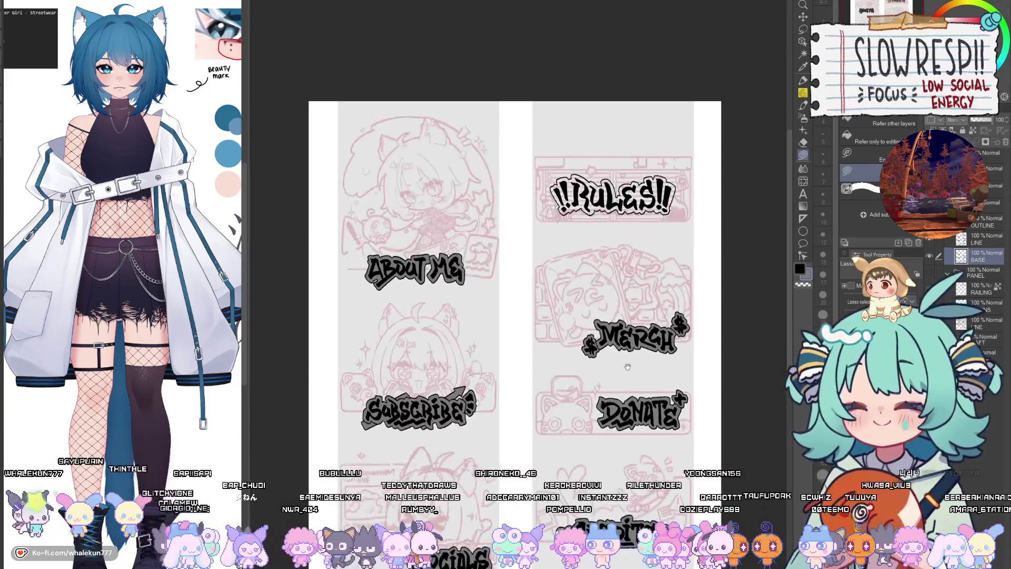
pyautogui.scroll(2, 606, 343)
pyautogui.scroll(4, 580, 386)
pyautogui.moveTo(580, 387)
pyautogui.mouseDown()
pyautogui.moveTo(626, 441)
pyautogui.moveTo(601, 389)
pyautogui.mouseUp()
pyautogui.press('h')
pyautogui.press('h')
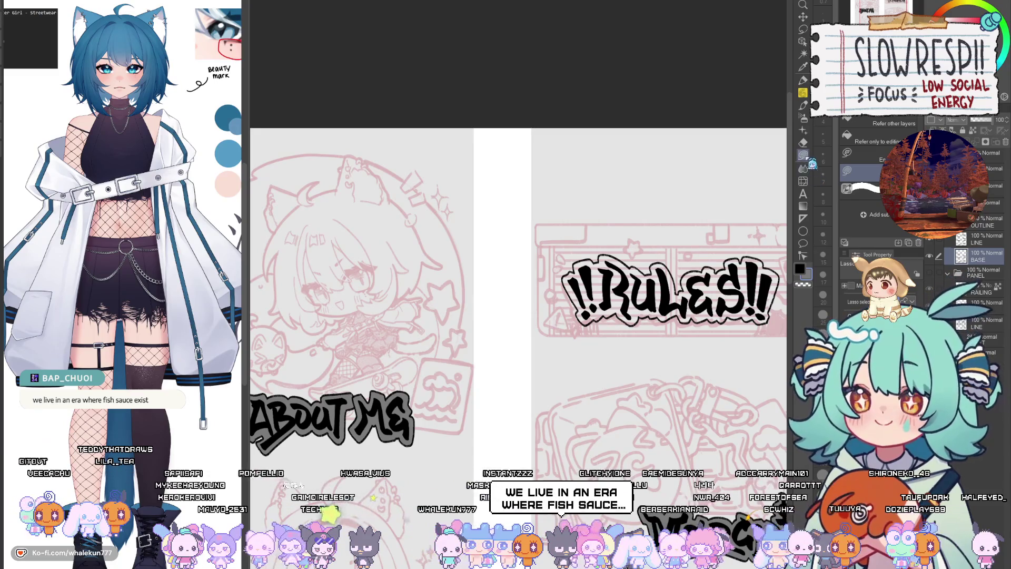
# - Zoom in close on the !! at the start of the RULES title
pyautogui.scroll(-2, 683, 359)
pyautogui.scroll(-2, 675, 353)
pyautogui.scroll(1, 659, 337)
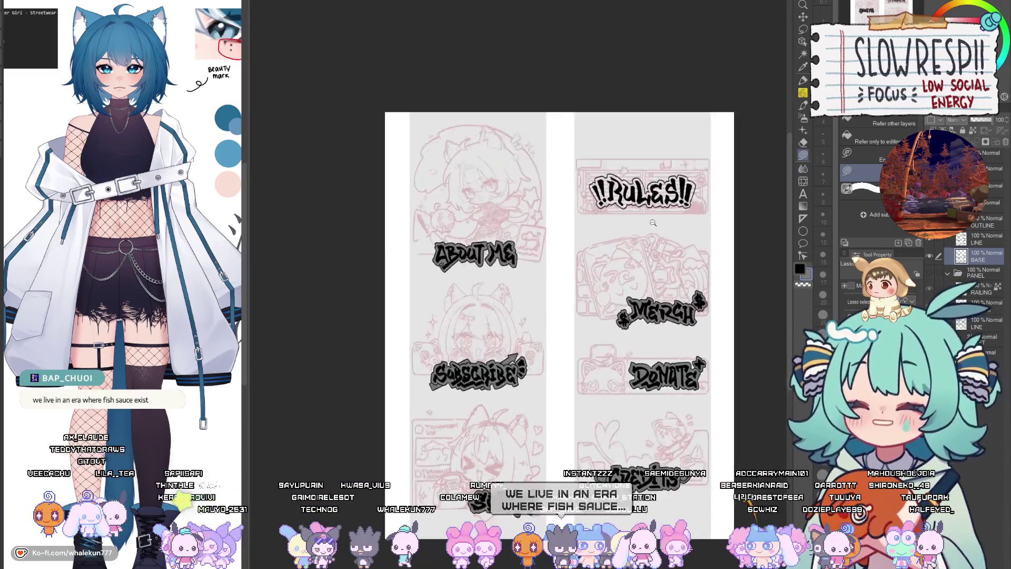
pyautogui.scroll(2, 649, 325)
pyautogui.scroll(2, 622, 305)
pyautogui.scroll(1, 580, 274)
pyautogui.scroll(2, 527, 237)
pyautogui.scroll(1, 510, 220)
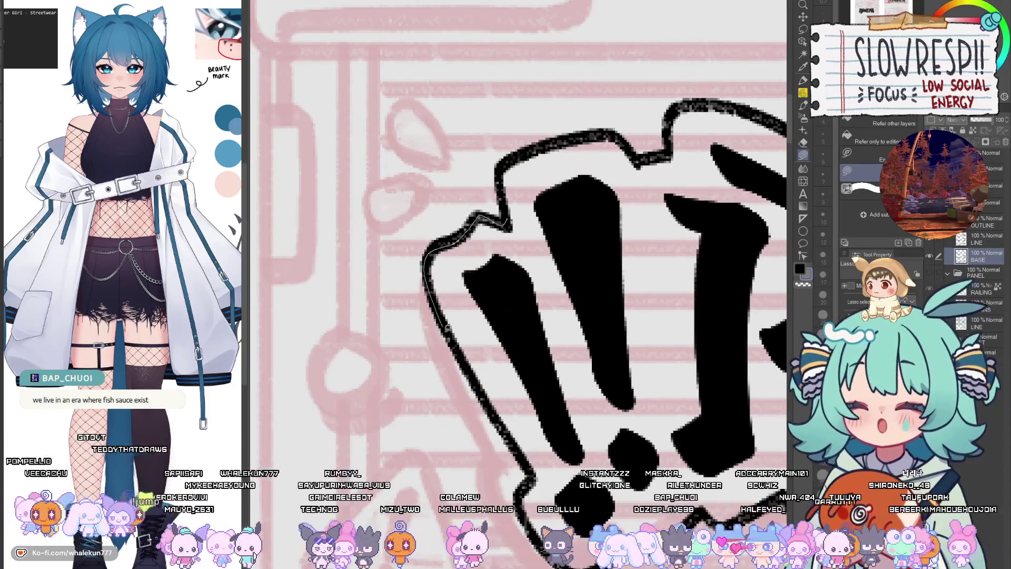
# - Fill grey inside the opening !!, along its top outline, and behind the R
pyautogui.moveTo(441, 244); pyautogui.dragTo(442, 248)
pyautogui.moveTo(564, 224); pyautogui.dragTo(577, 314)
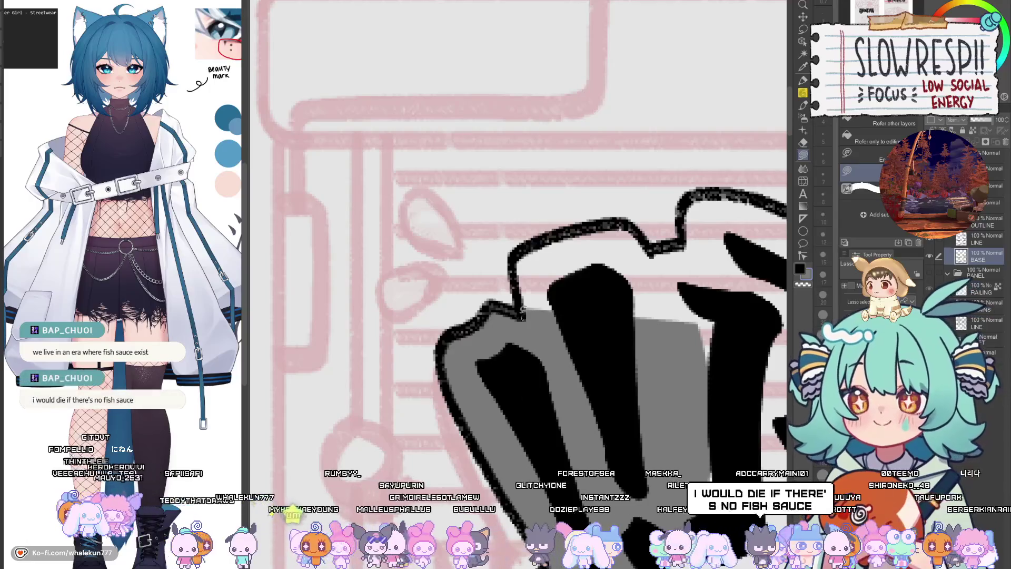
pyautogui.moveTo(540, 238); pyautogui.dragTo(634, 224)
pyautogui.moveTo(599, 427); pyautogui.dragTo(601, 427)
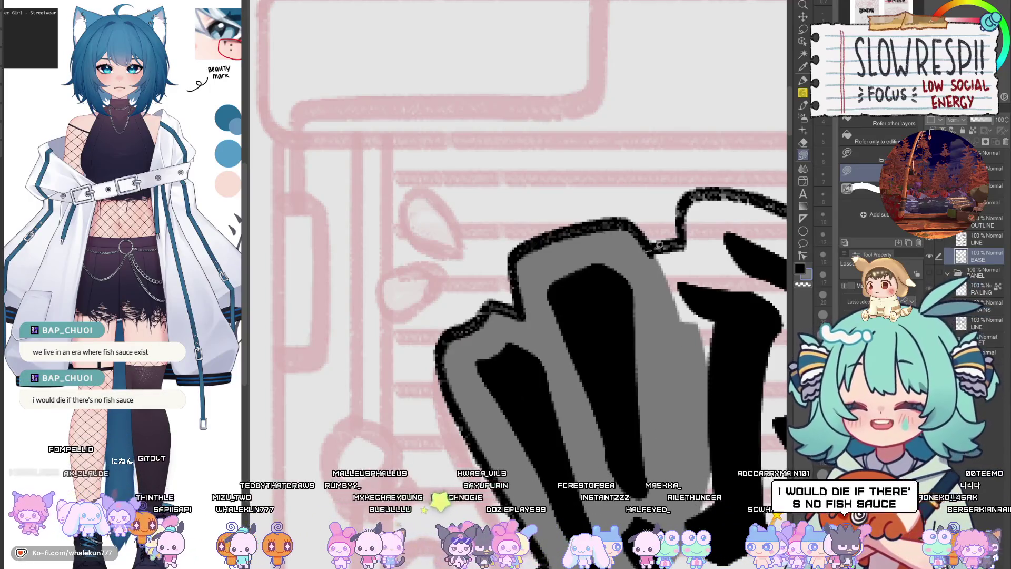
pyautogui.moveTo(674, 246)
pyautogui.mouseDown()
pyautogui.moveTo(585, 305)
pyautogui.moveTo(598, 260)
pyautogui.mouseUp()
pyautogui.moveTo(708, 289); pyautogui.dragTo(708, 293)
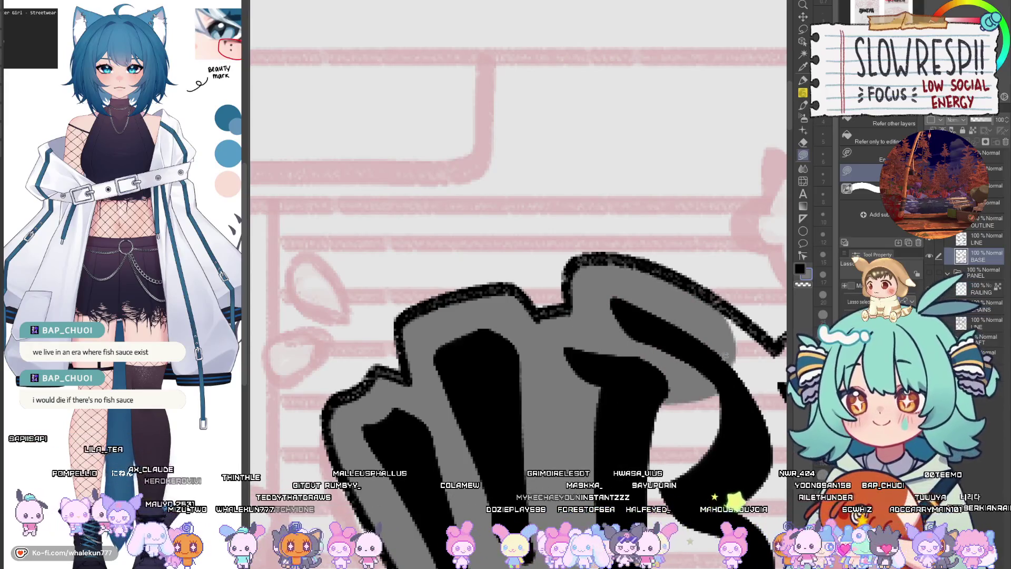
pyautogui.moveTo(686, 396); pyautogui.dragTo(533, 333)
pyautogui.moveTo(632, 332); pyautogui.dragTo(632, 332)
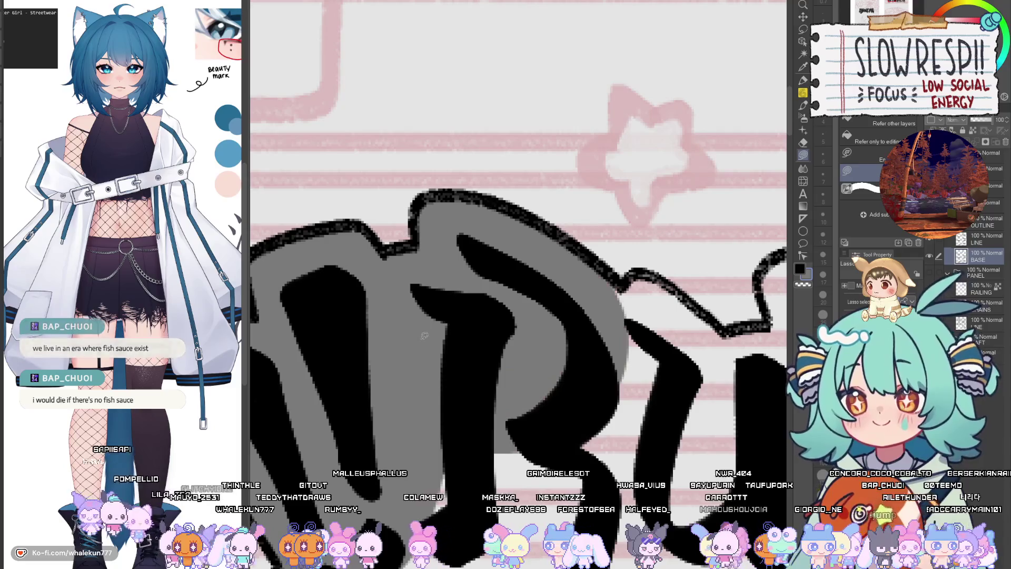
pyautogui.moveTo(564, 491); pyautogui.dragTo(622, 286)
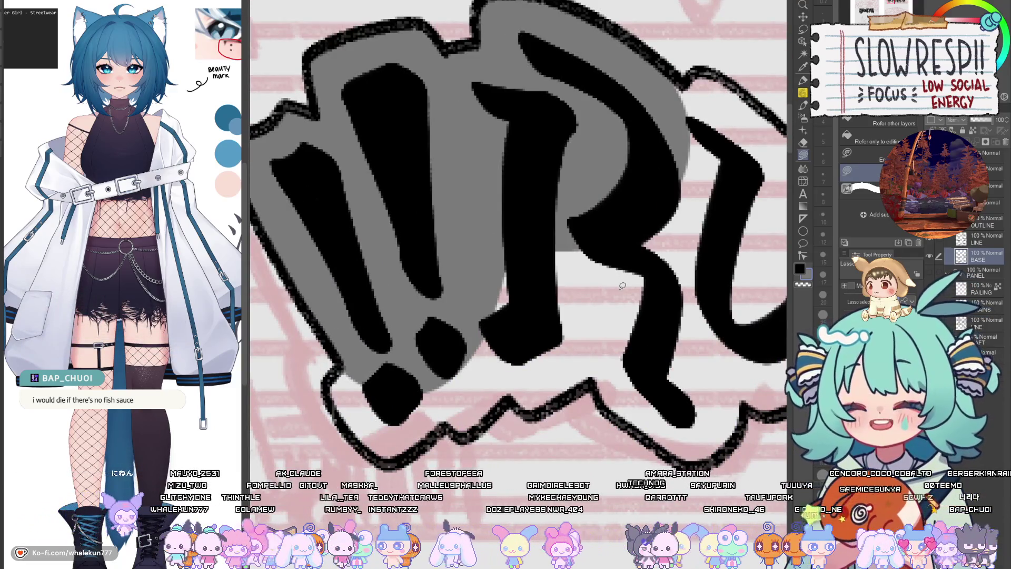
# - Fill grey around the lower ! dot and beside the R
pyautogui.moveTo(482, 446); pyautogui.dragTo(592, 422)
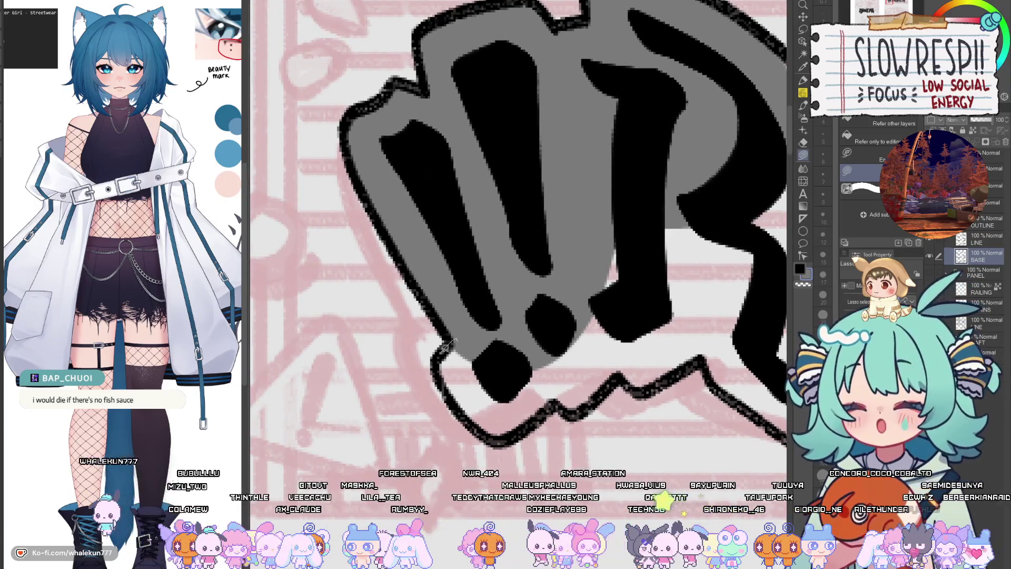
pyautogui.moveTo(457, 339); pyautogui.dragTo(459, 408)
pyautogui.moveTo(573, 377); pyautogui.dragTo(458, 343)
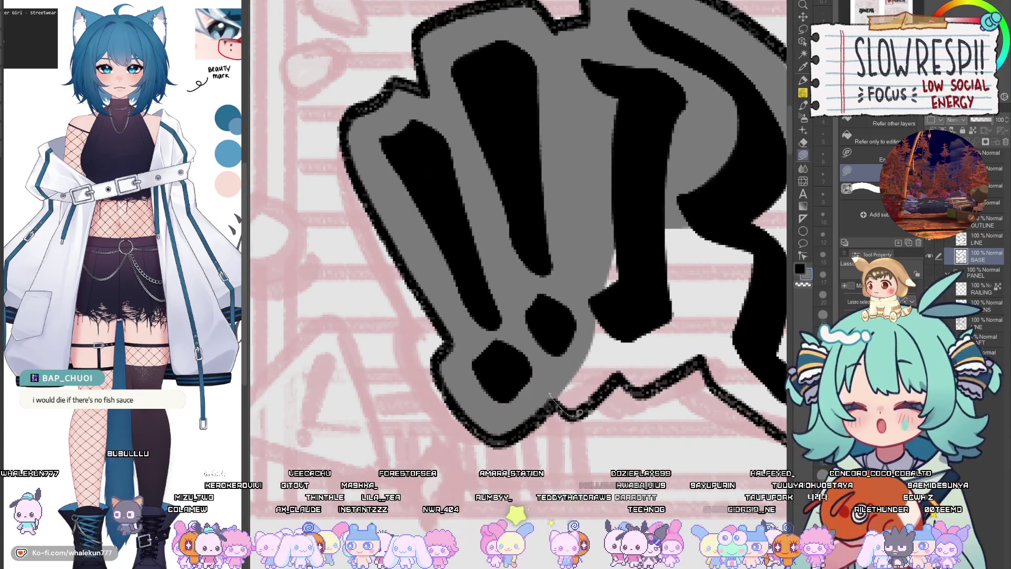
pyautogui.moveTo(606, 221); pyautogui.dragTo(558, 411)
pyautogui.moveTo(662, 328); pyautogui.dragTo(563, 384)
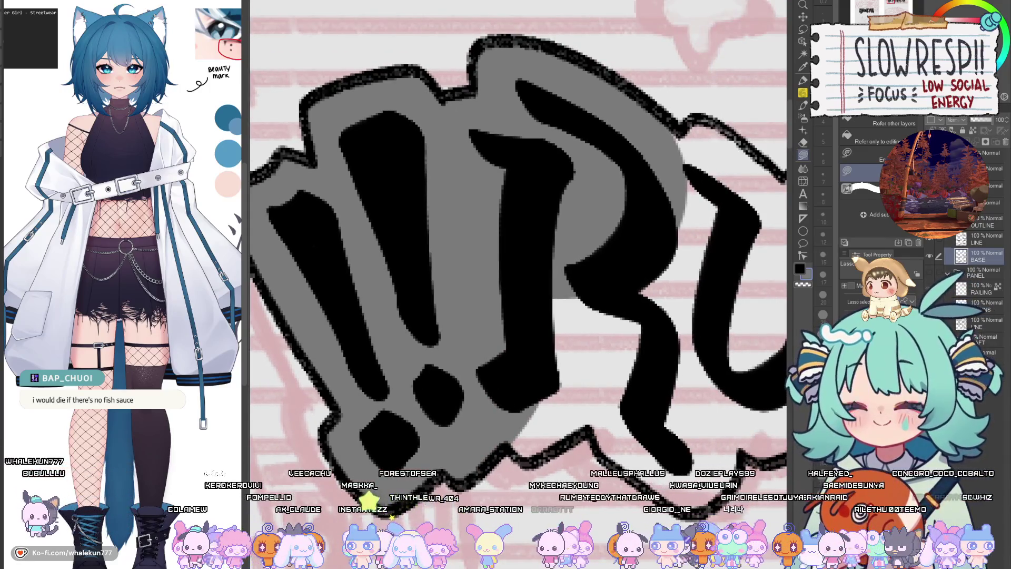
# - Fill the remaining gaps in the !!R lettering grey
pyautogui.hscroll(3, 572, 383)
pyautogui.hscroll(3, 572, 384)
pyautogui.hscroll(-3, 572, 383)
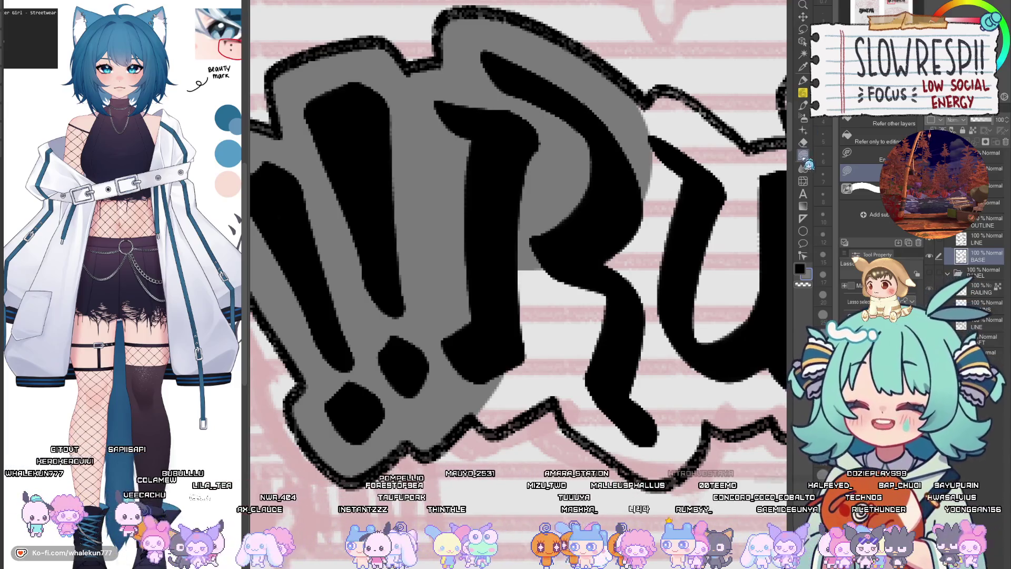
pyautogui.moveTo(542, 357); pyautogui.dragTo(453, 377)
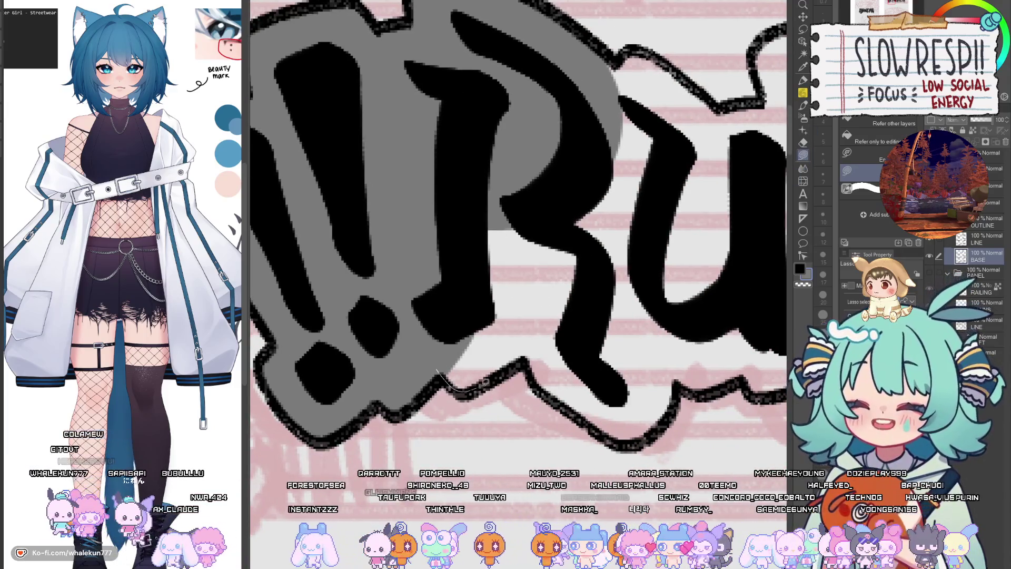
pyautogui.moveTo(401, 274); pyautogui.dragTo(406, 237)
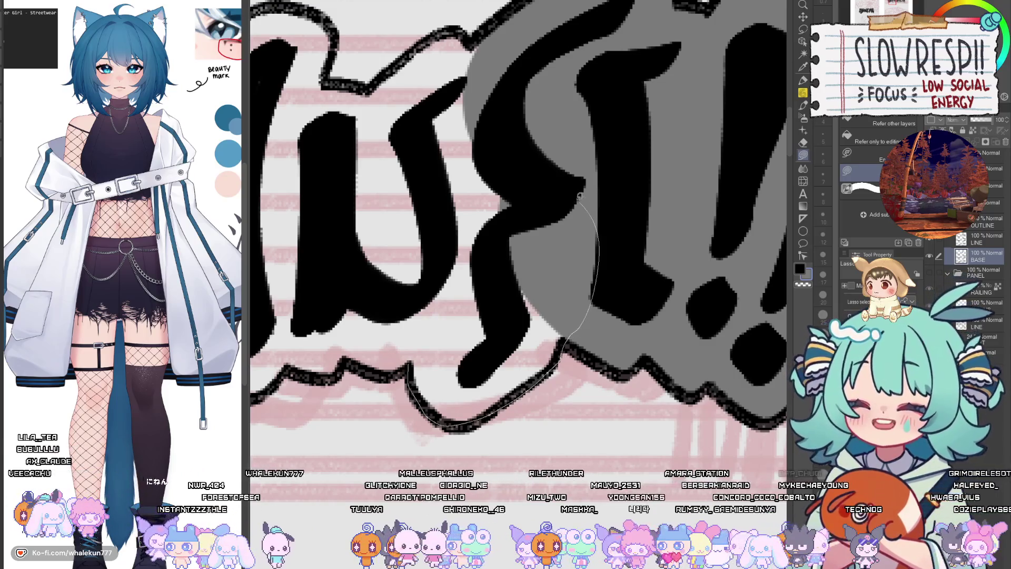
pyautogui.moveTo(481, 416); pyautogui.dragTo(400, 237)
pyautogui.moveTo(780, 369)
pyautogui.mouseDown()
pyautogui.moveTo(633, 347)
pyautogui.moveTo(481, 373)
pyautogui.mouseUp()
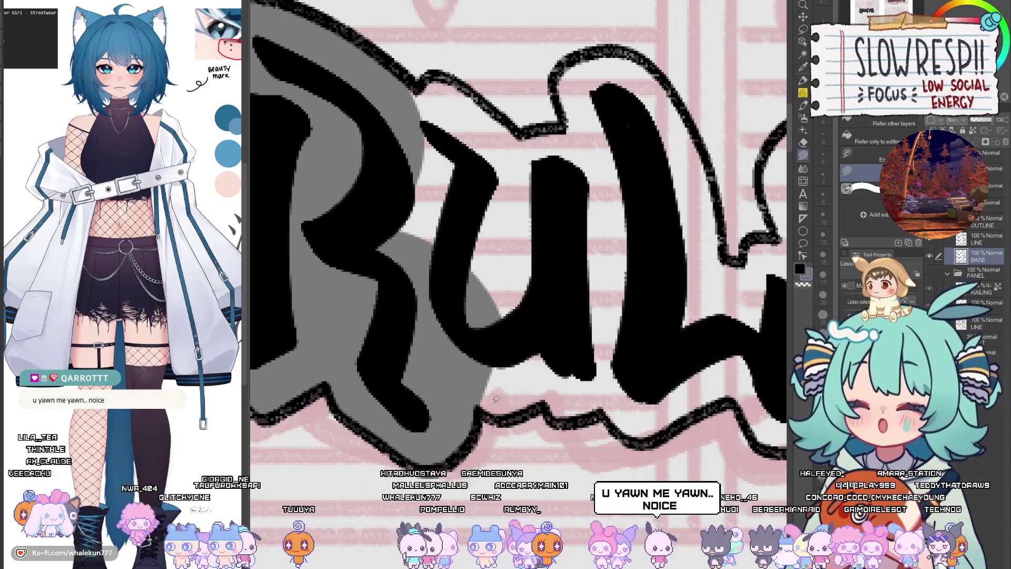
# - Fill grey around the u of RULES
pyautogui.moveTo(581, 227); pyautogui.dragTo(463, 211)
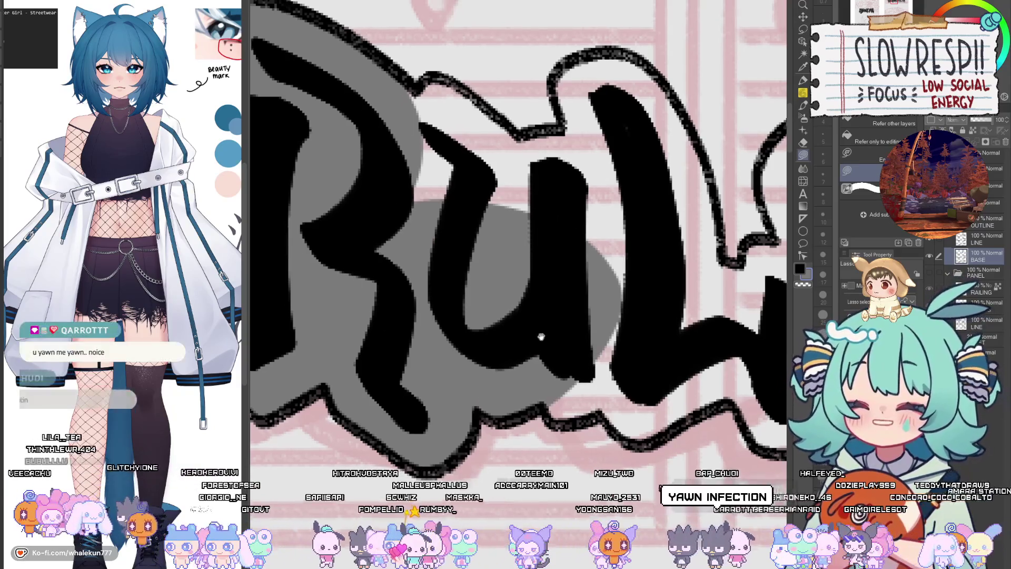
pyautogui.moveTo(503, 258); pyautogui.dragTo(508, 366)
pyautogui.moveTo(444, 222); pyautogui.dragTo(481, 297)
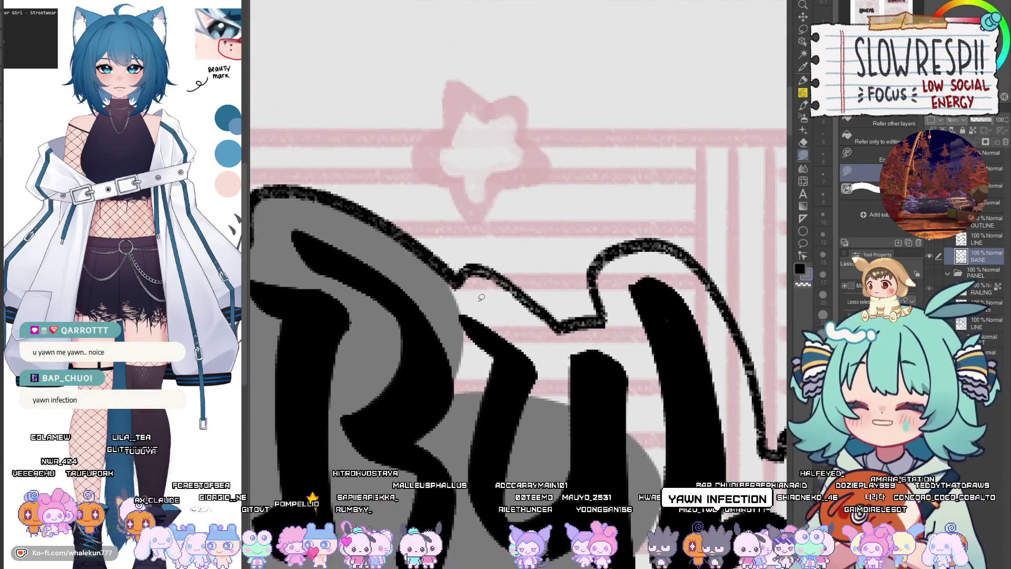
pyautogui.moveTo(559, 449); pyautogui.dragTo(559, 452)
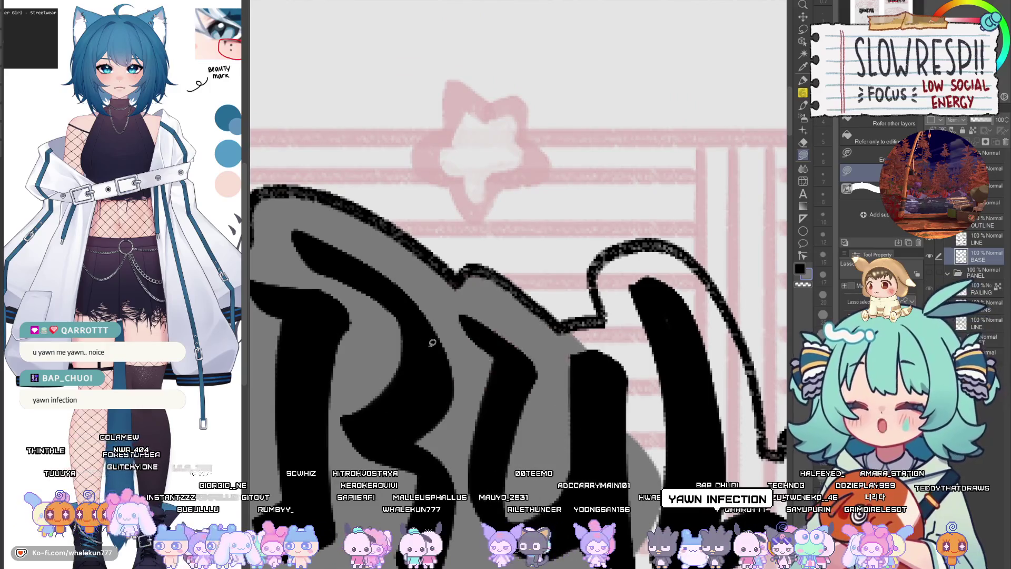
pyautogui.moveTo(579, 355); pyautogui.dragTo(556, 395)
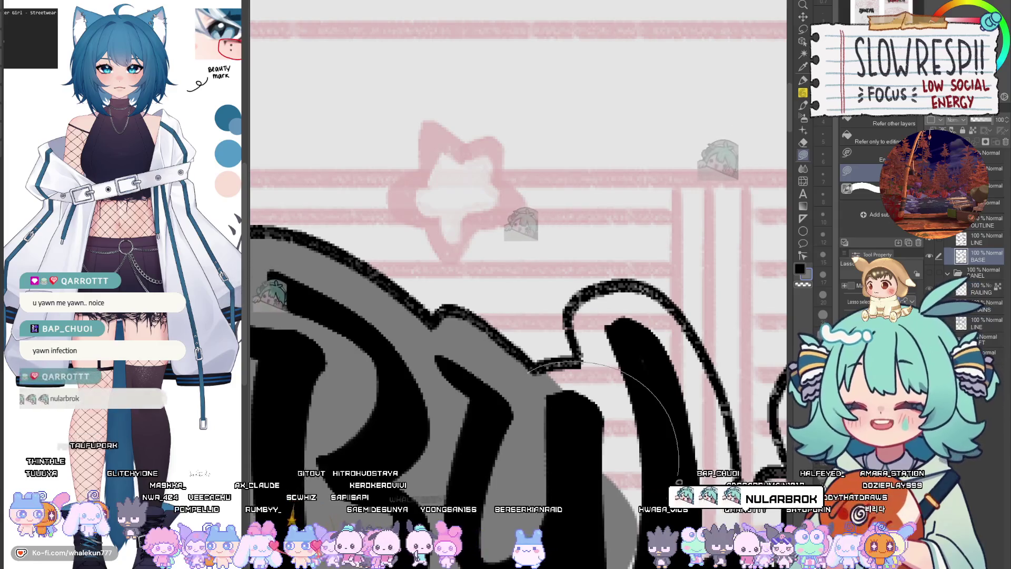
# - Fill grey behind the middle letters, including the L and E area
pyautogui.moveTo(684, 444)
pyautogui.mouseDown()
pyautogui.moveTo(479, 444)
pyautogui.moveTo(616, 465)
pyautogui.mouseUp()
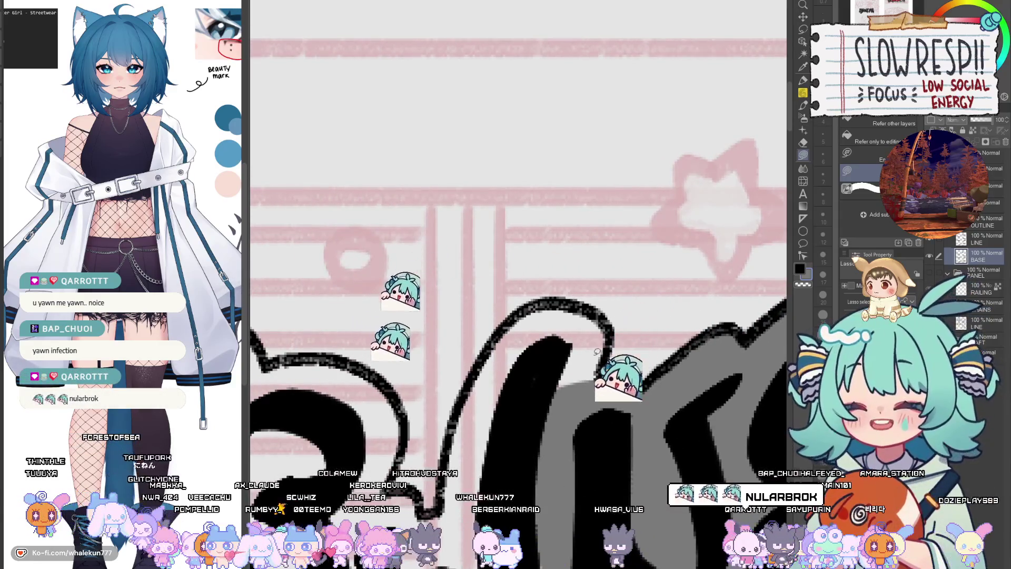
pyautogui.moveTo(603, 378); pyautogui.dragTo(452, 428)
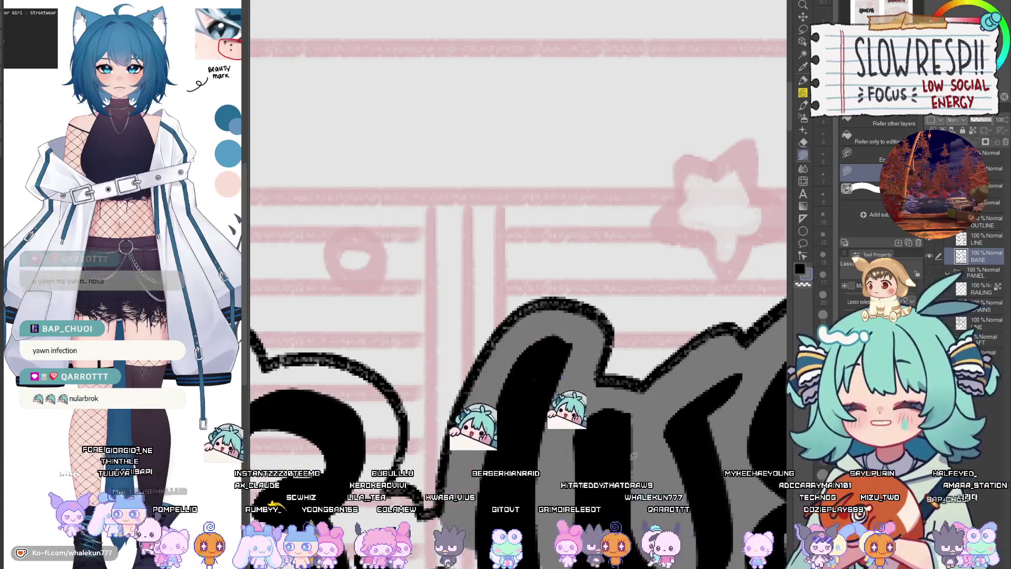
pyautogui.moveTo(452, 427); pyautogui.dragTo(607, 337)
pyautogui.moveTo(424, 482)
pyautogui.mouseDown()
pyautogui.moveTo(557, 379)
pyautogui.moveTo(598, 464)
pyautogui.mouseUp()
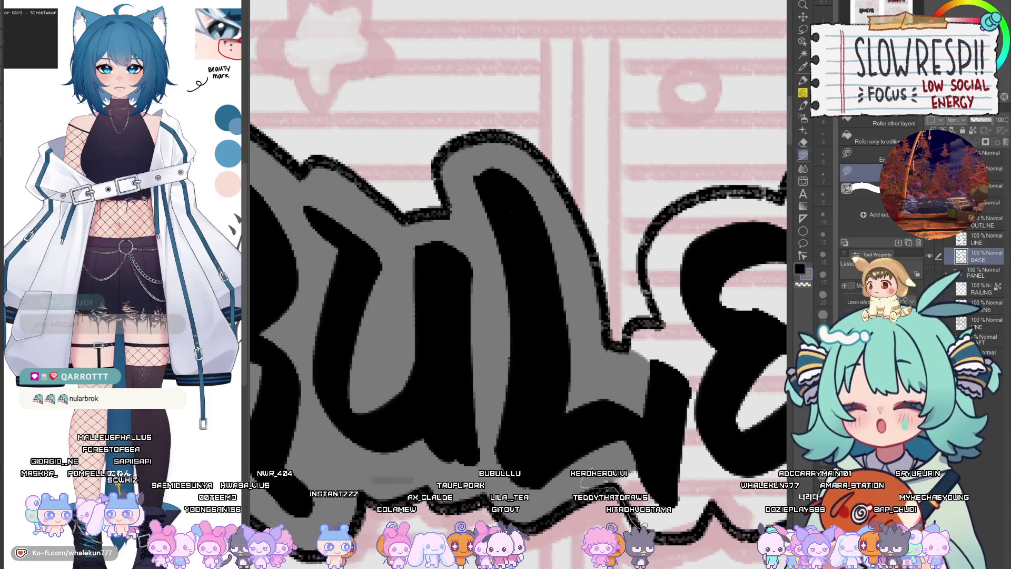
pyautogui.moveTo(676, 425)
pyautogui.mouseDown()
pyautogui.moveTo(598, 447)
pyautogui.moveTo(578, 474)
pyautogui.mouseUp()
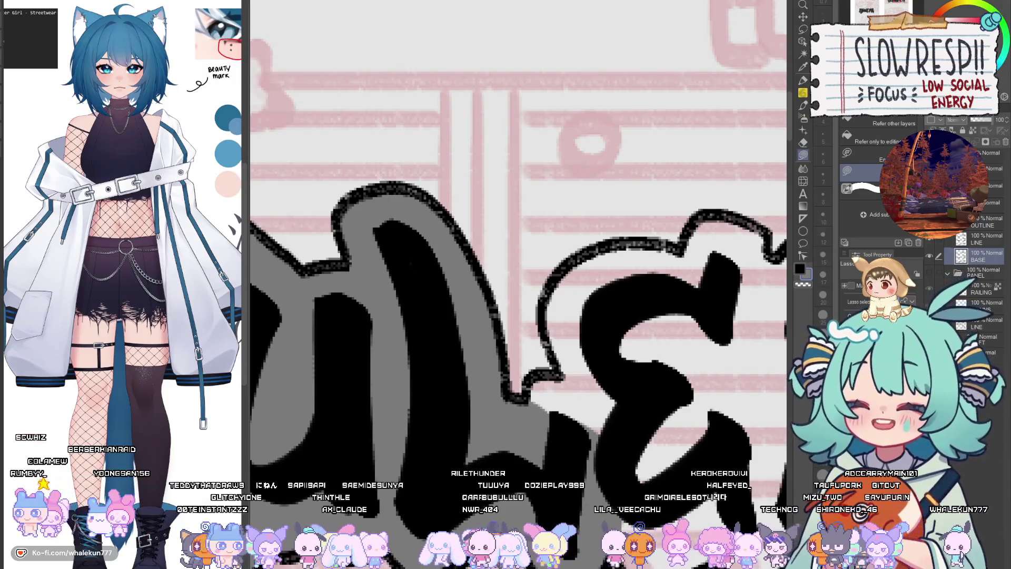
pyautogui.moveTo(560, 375); pyautogui.dragTo(523, 296)
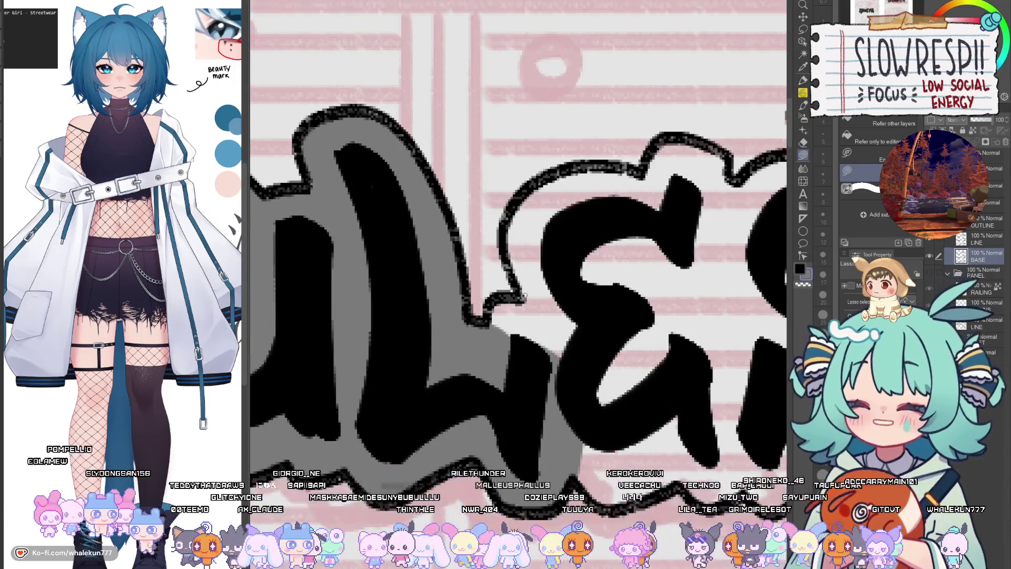
pyautogui.moveTo(622, 422); pyautogui.dragTo(685, 274)
pyautogui.moveTo(590, 193); pyautogui.dragTo(562, 278)
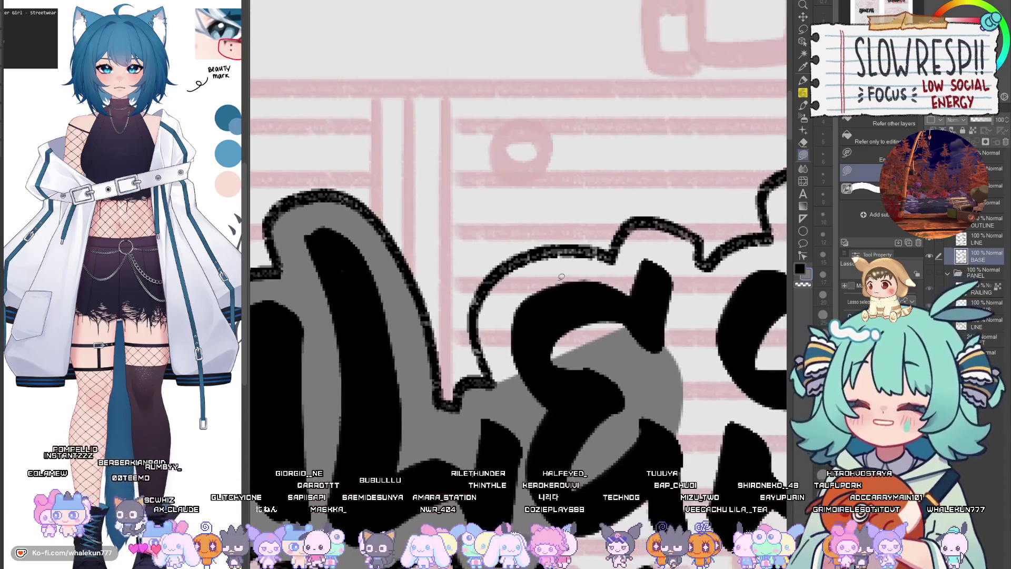
pyautogui.moveTo(501, 269); pyautogui.dragTo(550, 402)
pyautogui.moveTo(614, 247); pyautogui.dragTo(476, 252)
# - Fill grey around the E and S and beside the closing !!
pyautogui.moveTo(587, 461)
pyautogui.mouseDown()
pyautogui.moveTo(507, 396)
pyautogui.moveTo(643, 413)
pyautogui.mouseUp()
pyautogui.moveTo(643, 413); pyautogui.dragTo(584, 402)
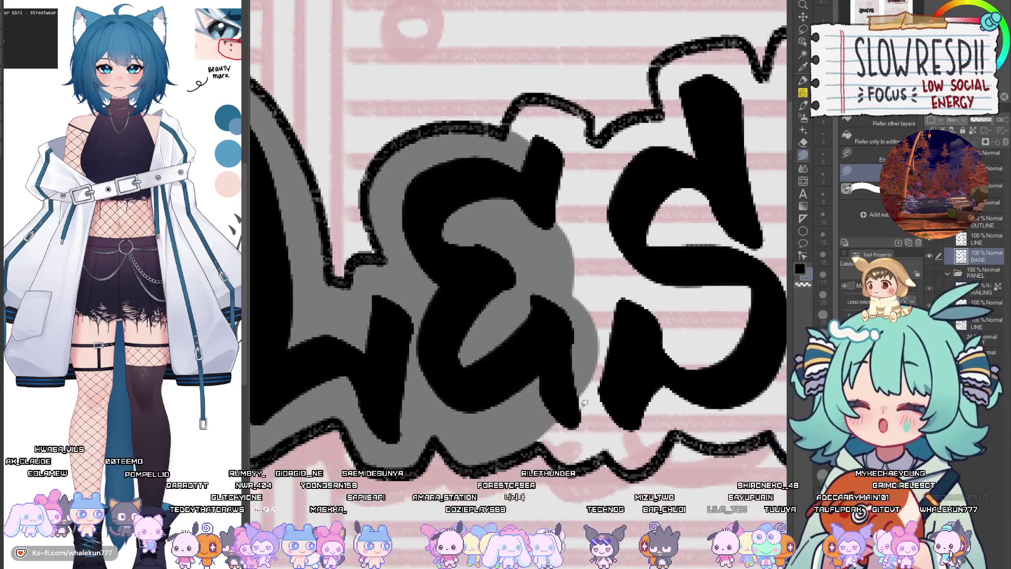
pyautogui.moveTo(563, 466); pyautogui.dragTo(498, 363)
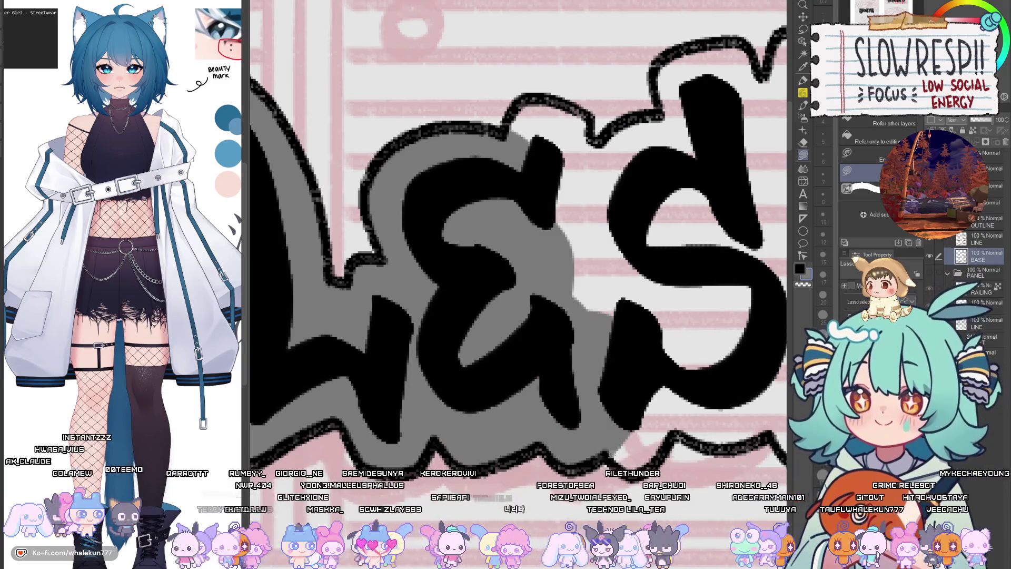
pyautogui.moveTo(693, 335)
pyautogui.mouseDown()
pyautogui.moveTo(642, 295)
pyautogui.moveTo(522, 300)
pyautogui.mouseUp()
pyautogui.moveTo(680, 443)
pyautogui.mouseDown()
pyautogui.moveTo(396, 371)
pyautogui.moveTo(469, 533)
pyautogui.mouseUp()
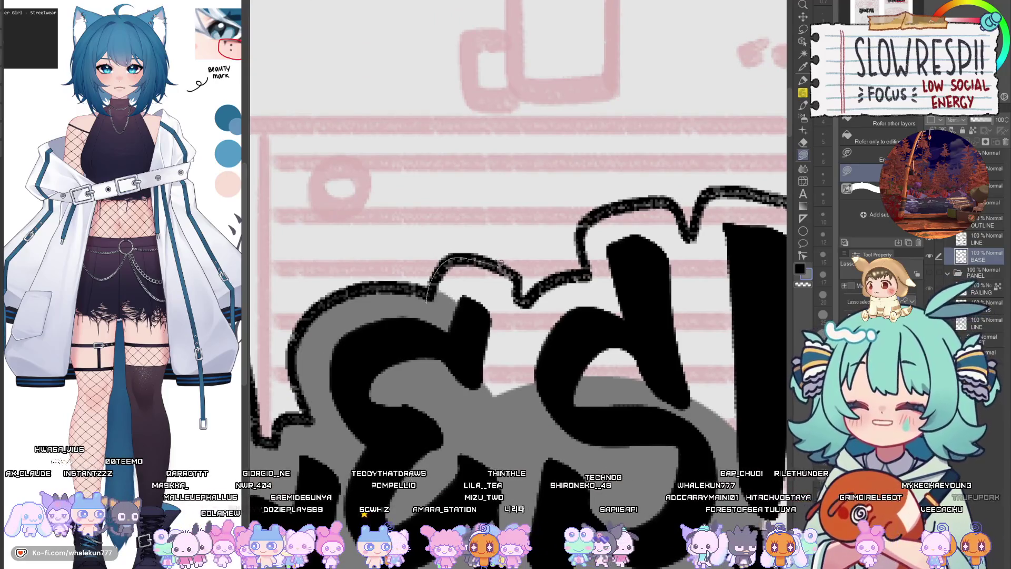
pyautogui.moveTo(430, 297)
pyautogui.mouseDown()
pyautogui.moveTo(516, 303)
pyautogui.moveTo(567, 272)
pyautogui.mouseUp()
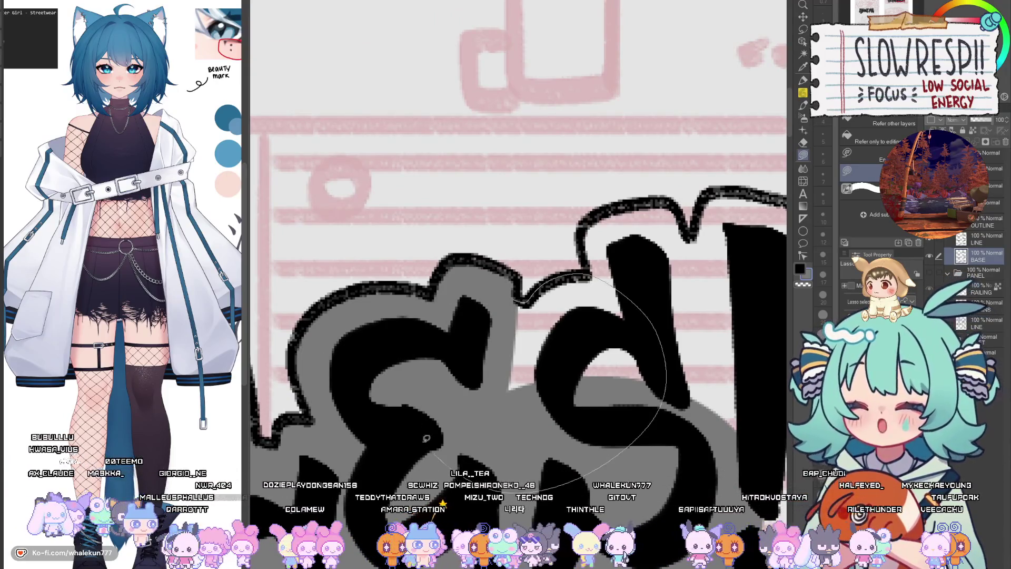
pyautogui.moveTo(427, 438); pyautogui.dragTo(508, 305)
pyautogui.moveTo(631, 303); pyautogui.dragTo(559, 424)
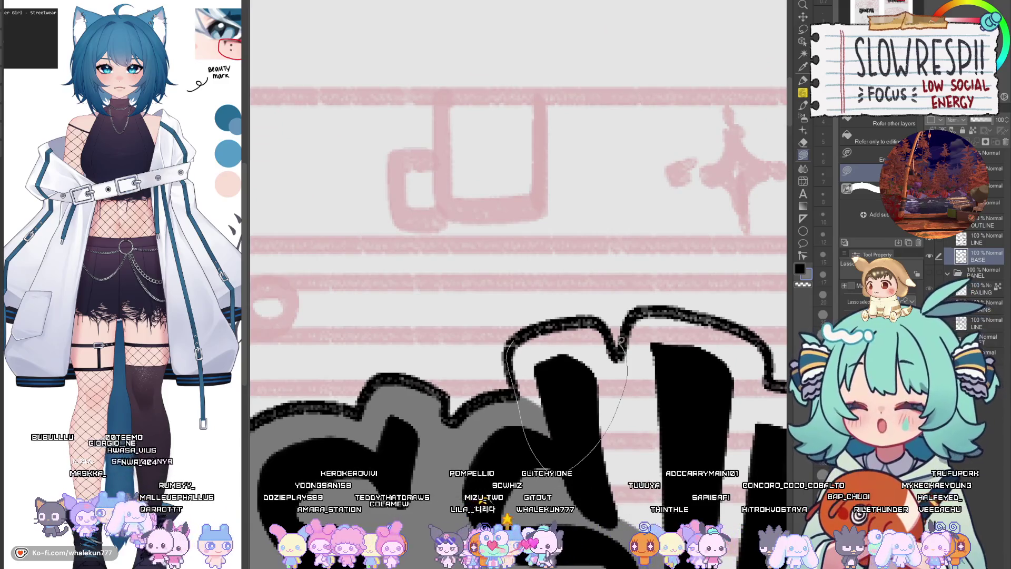
pyautogui.moveTo(516, 337)
pyautogui.mouseDown()
pyautogui.moveTo(625, 330)
pyautogui.moveTo(587, 328)
pyautogui.moveTo(656, 352)
pyautogui.moveTo(622, 324)
pyautogui.mouseUp()
pyautogui.moveTo(665, 566)
pyautogui.mouseDown()
pyautogui.moveTo(590, 424)
pyautogui.moveTo(590, 379)
pyautogui.mouseUp()
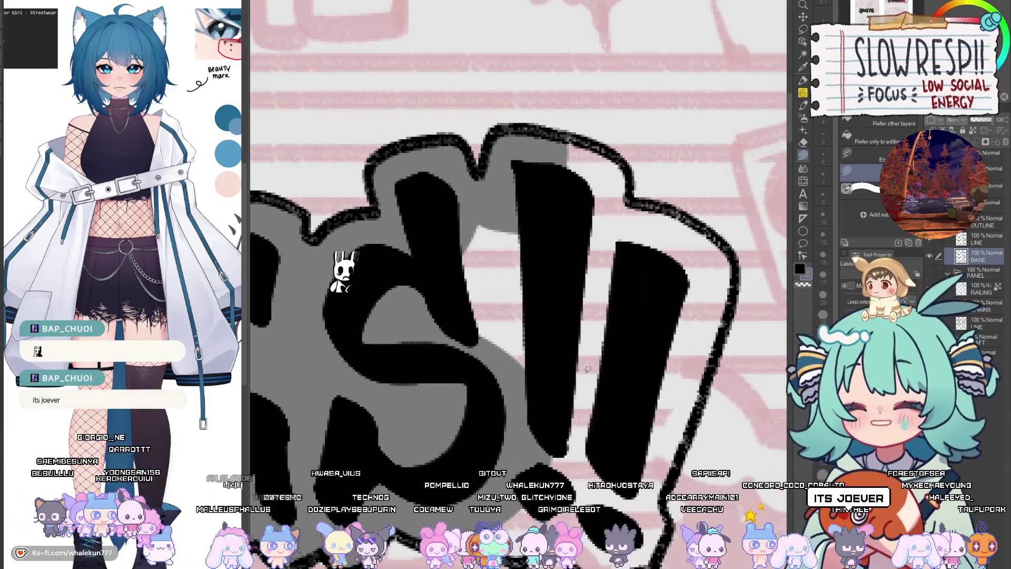
# - Mirror the canvas to check, then fill the last gaps around S!! grey
pyautogui.press('h')
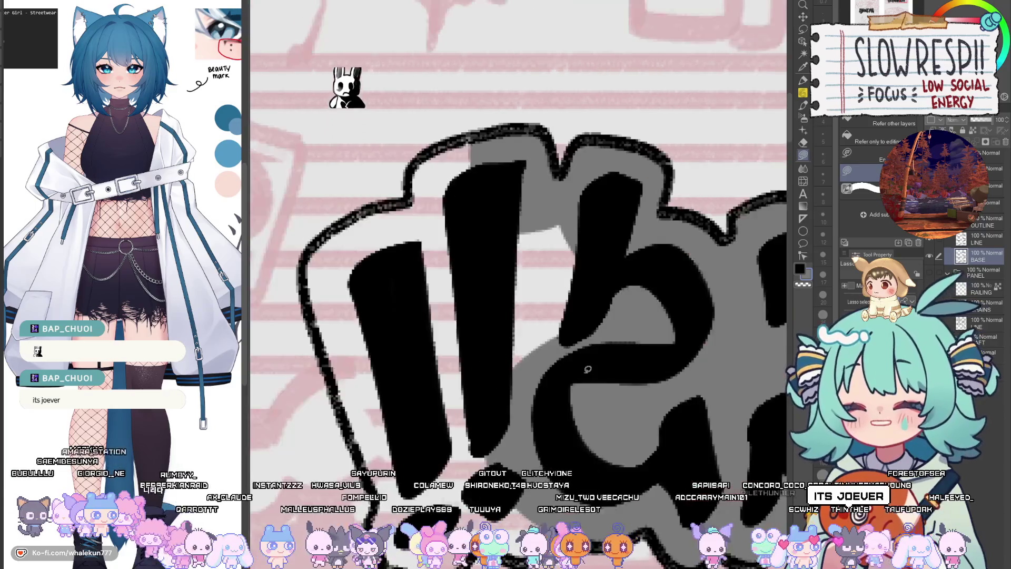
pyautogui.press('h')
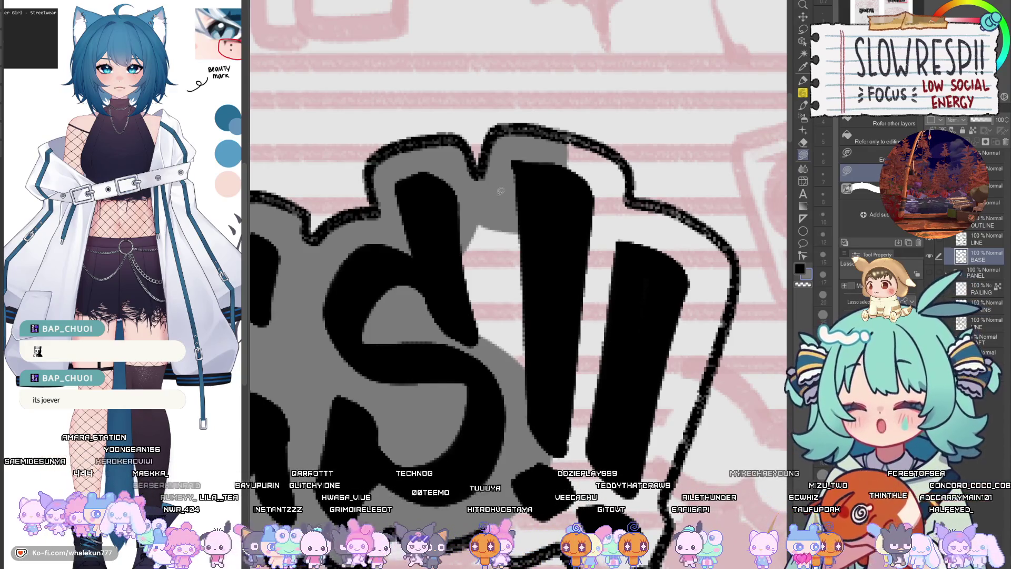
pyautogui.moveTo(464, 227); pyautogui.dragTo(595, 330)
pyautogui.press('h')
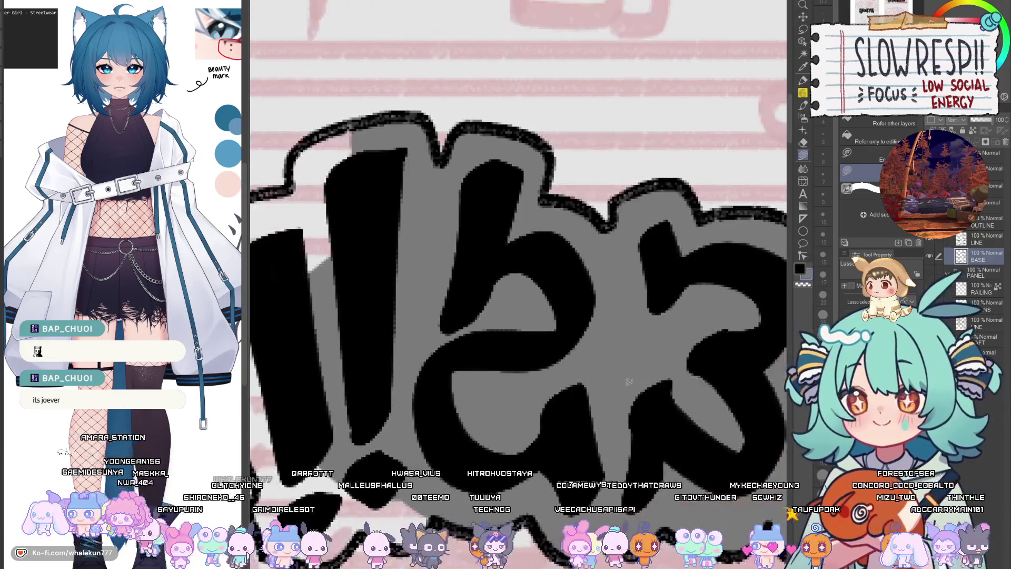
pyautogui.moveTo(507, 403); pyautogui.dragTo(560, 438)
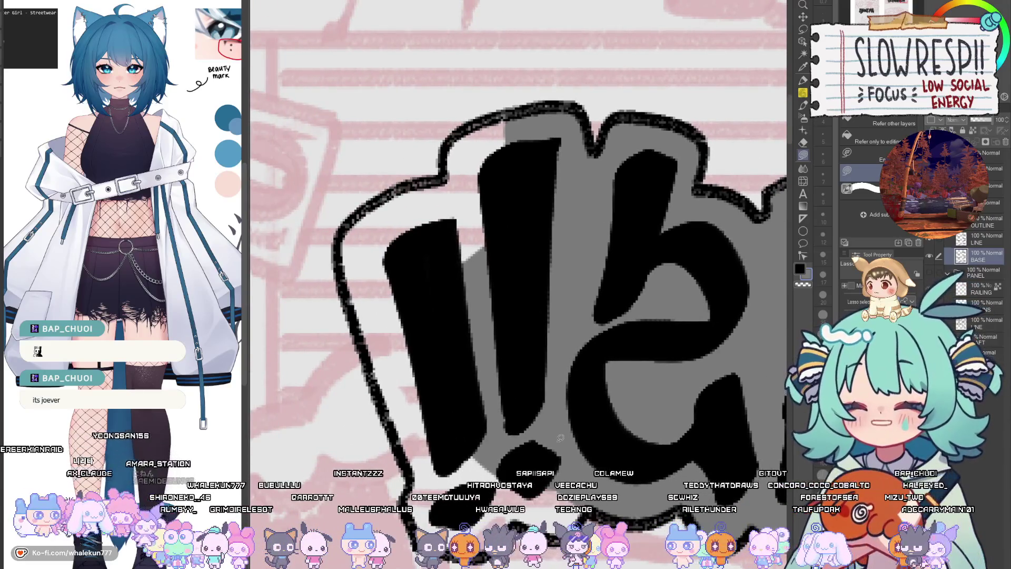
pyautogui.scroll(2, 618, 327)
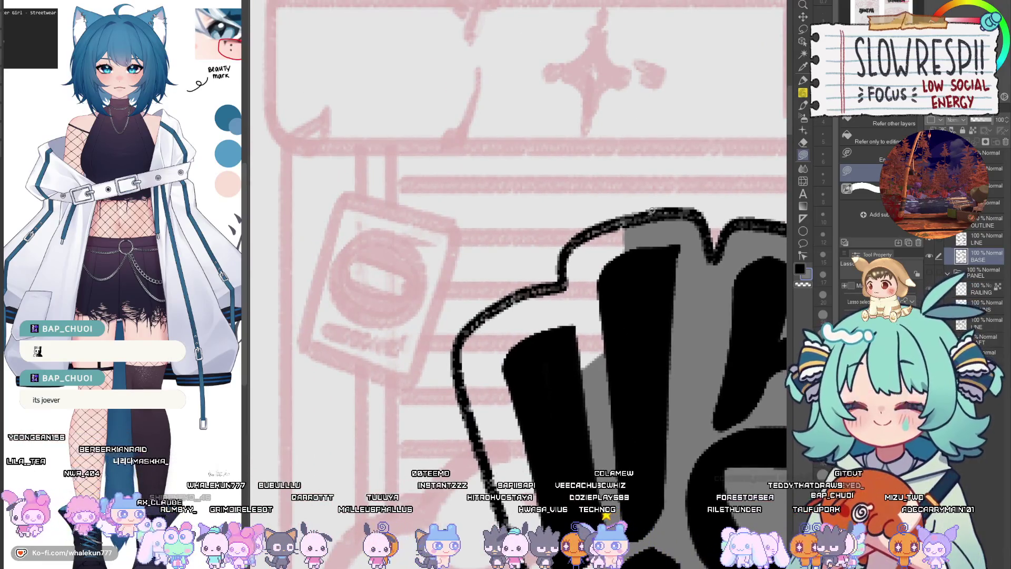
pyautogui.moveTo(652, 211); pyautogui.dragTo(550, 495)
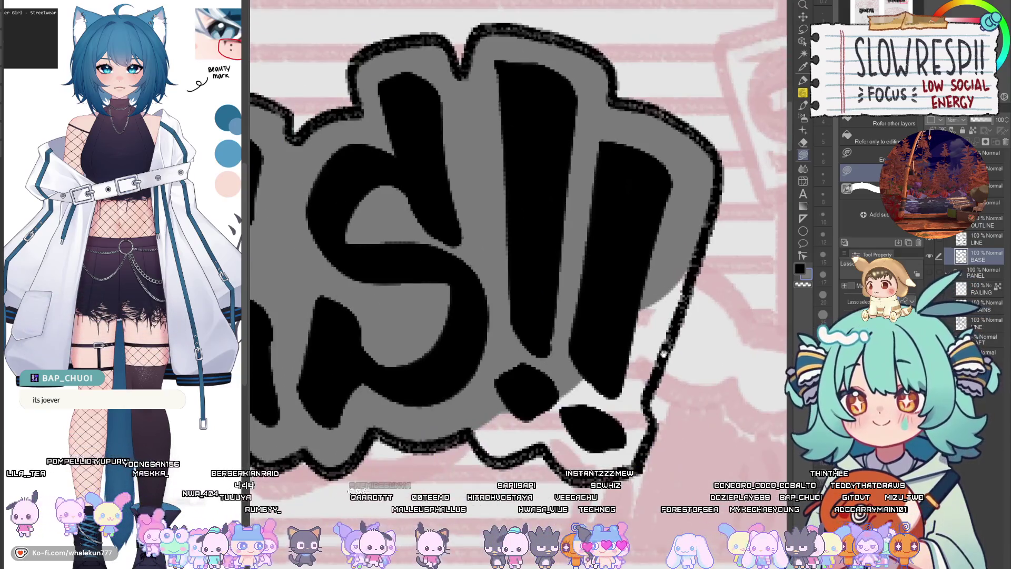
pyautogui.moveTo(550, 495)
pyautogui.mouseDown()
pyautogui.moveTo(701, 188)
pyautogui.moveTo(676, 294)
pyautogui.moveTo(601, 449)
pyautogui.mouseUp()
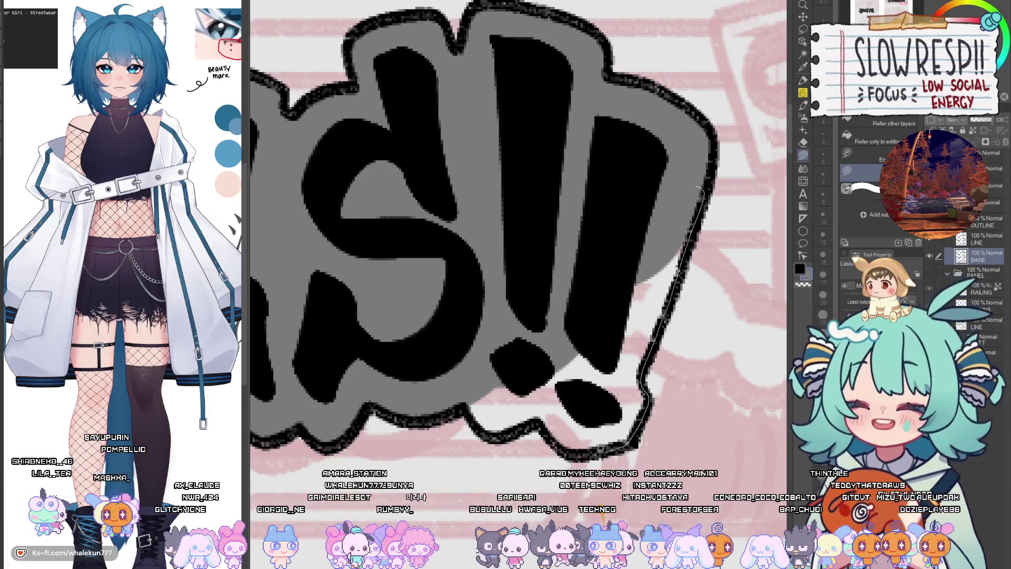
pyautogui.moveTo(600, 448); pyautogui.dragTo(582, 255)
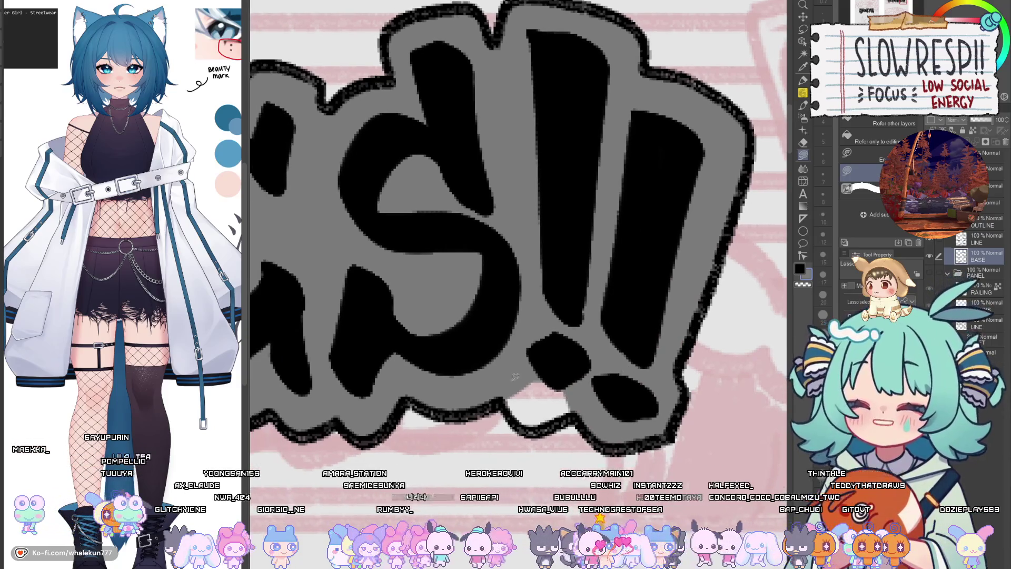
pyautogui.moveTo(621, 289); pyautogui.dragTo(579, 358)
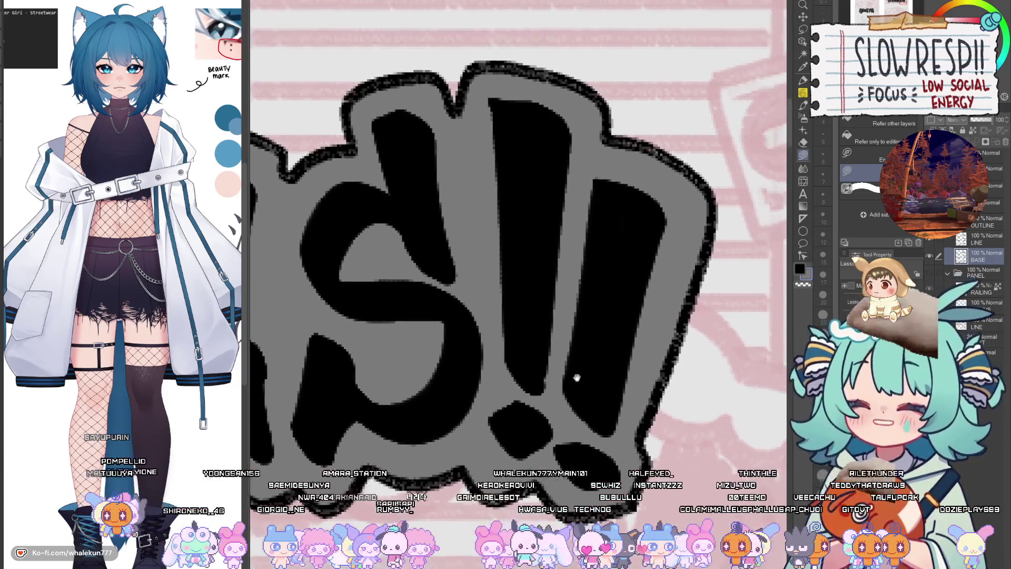
pyautogui.scroll(-5, 574, 342)
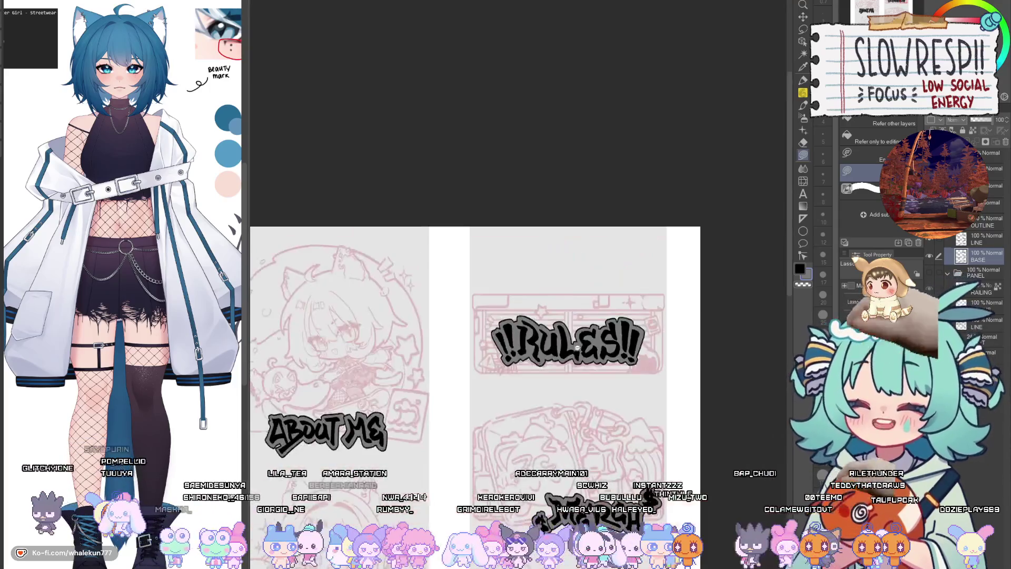
# - Show the lineart layer over the pink sketches, select the line layer, and view the Subscribe panel
pyautogui.scroll(-3, 586, 455)
pyautogui.scroll(2, 564, 385)
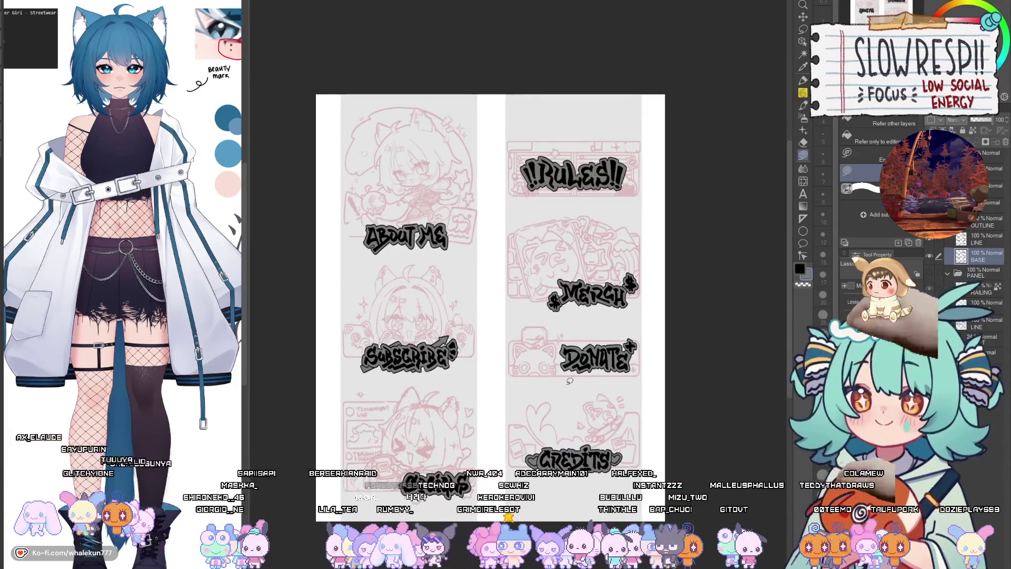
pyautogui.click(984, 221)
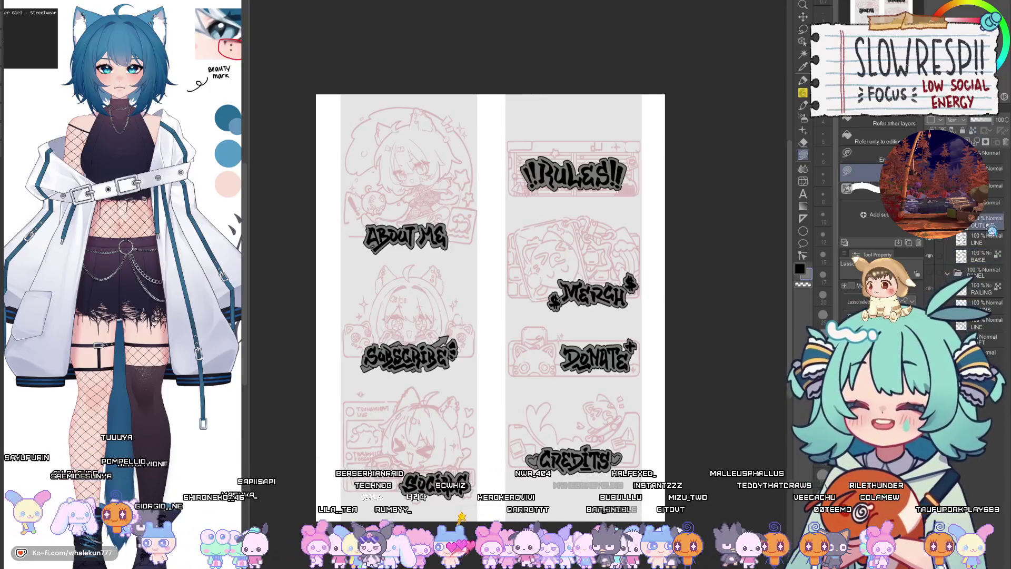
pyautogui.click(991, 160)
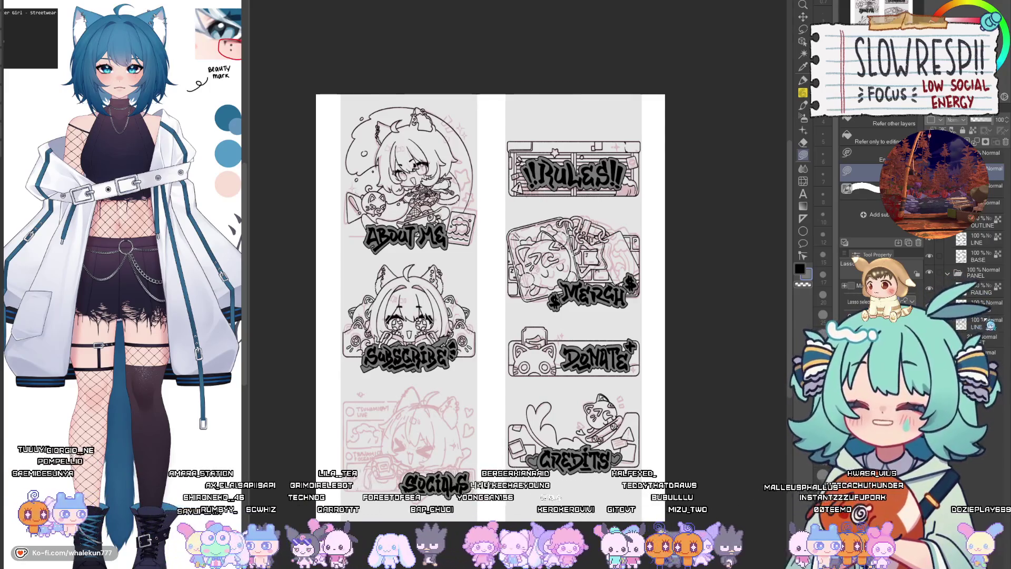
pyautogui.click(980, 304)
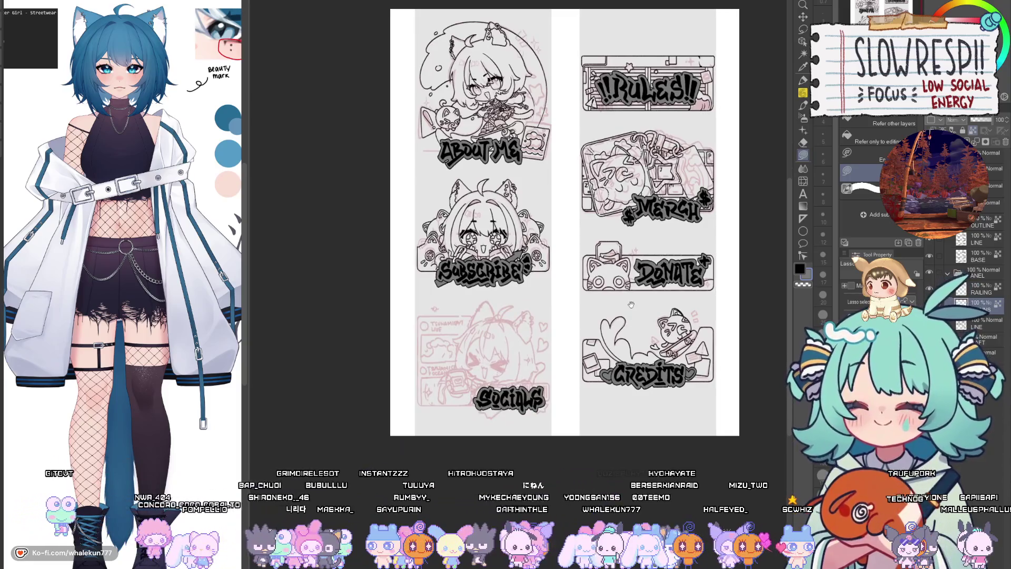
pyautogui.moveTo(635, 311); pyautogui.dragTo(566, 376)
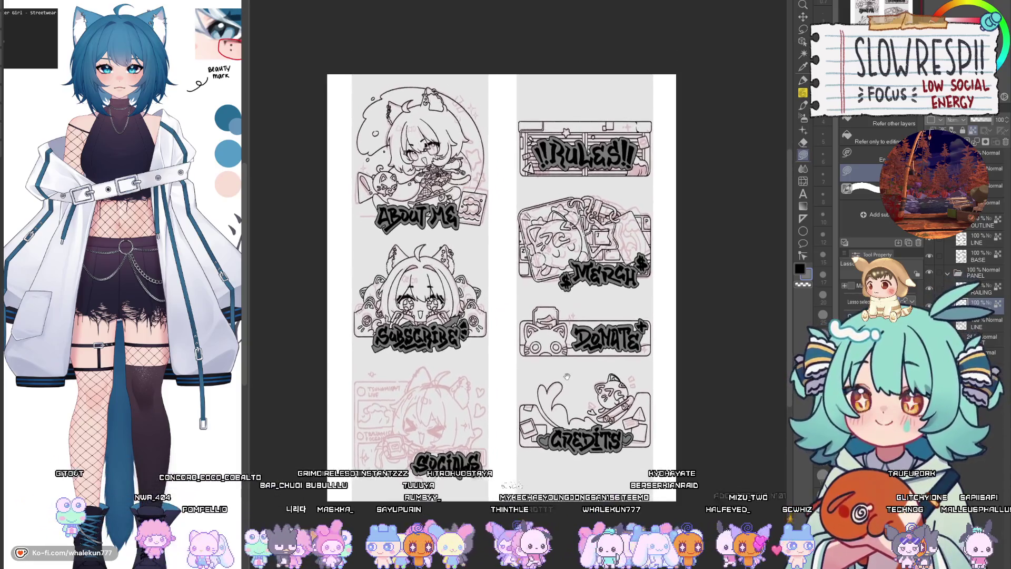
pyautogui.scroll(2, 461, 379)
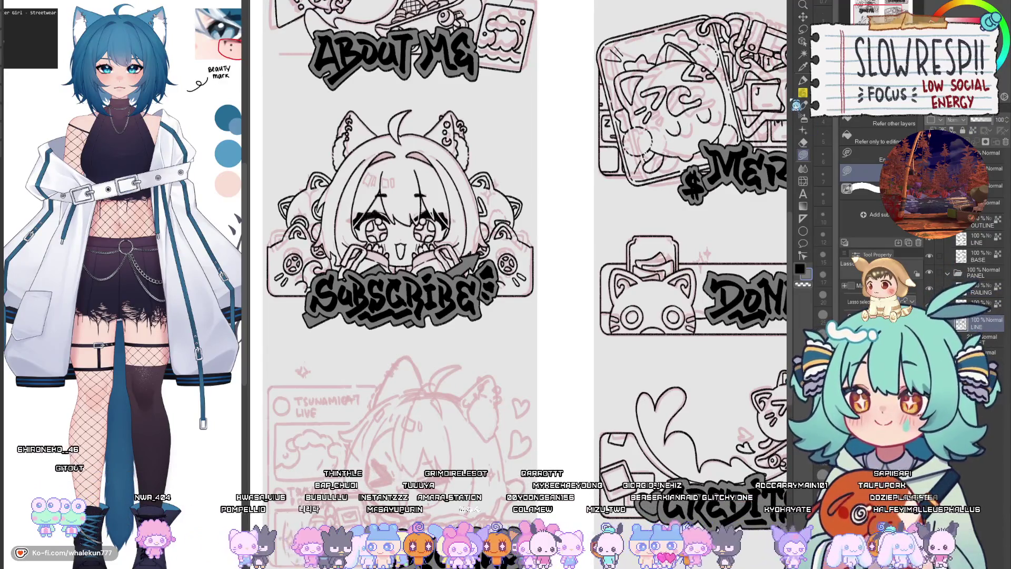
# - Switch to the pencil and zoom into the character's sketch face in the Socials panel
pyautogui.press('p')
pyautogui.moveTo(395, 295); pyautogui.dragTo(553, 105)
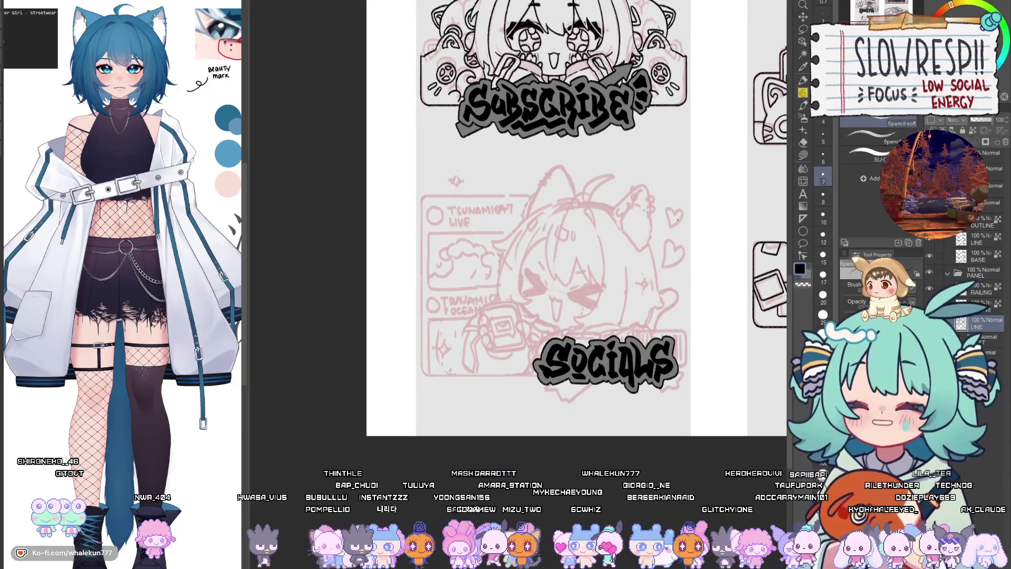
pyautogui.scroll(3, 568, 296)
pyautogui.scroll(2, 568, 296)
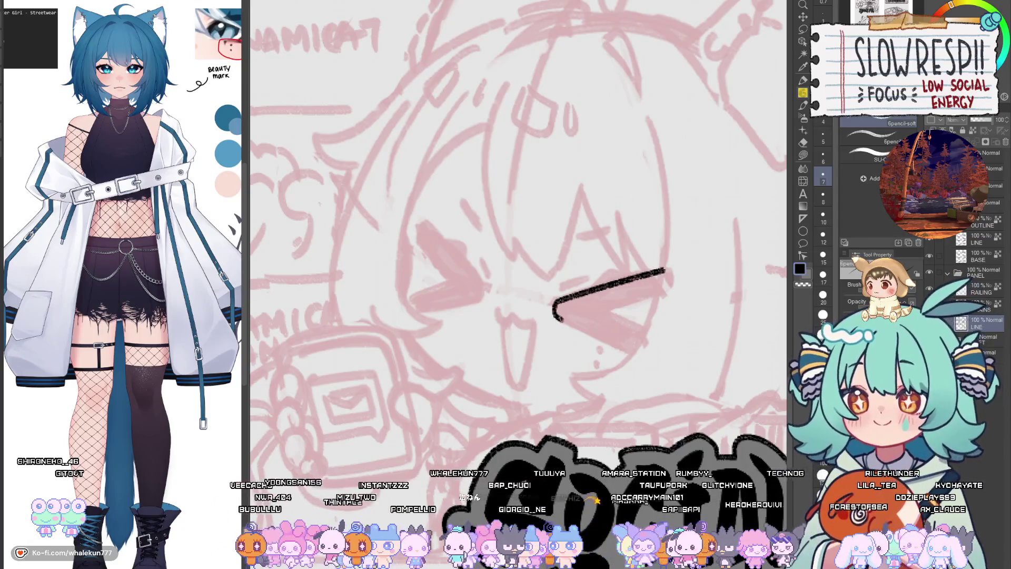
# - Redraw the lower stroke of the chevron eye, mirroring the canvas to check its shape
pyautogui.press('h')
pyautogui.hotkey('ctrl', 'z')
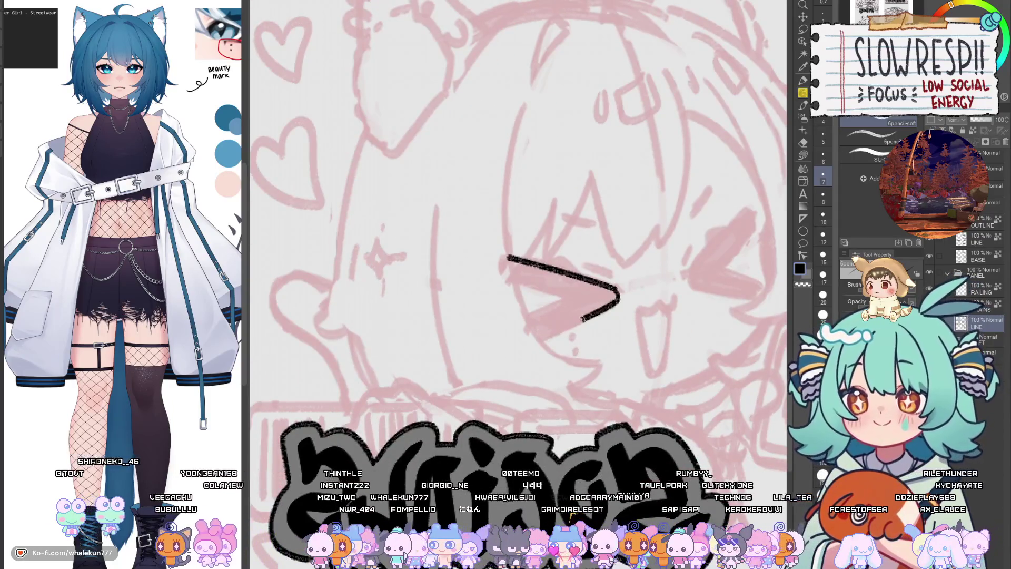
pyautogui.press('h')
pyautogui.press('h')
pyautogui.hotkey('ctrl', 'z')
pyautogui.moveTo(617, 289); pyautogui.dragTo(531, 345)
pyautogui.press('h')
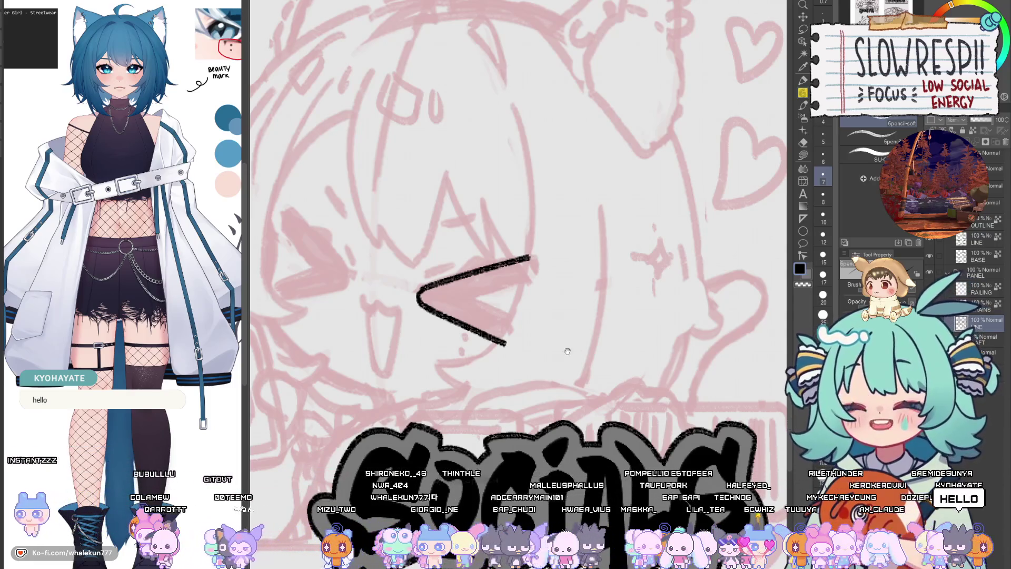
pyautogui.moveTo(571, 366); pyautogui.dragTo(627, 342)
pyautogui.press('h')
pyautogui.press('h')
pyautogui.press('h')
pyautogui.press('h')
# - Thicken the eye's lower inner edge while mirrored, then flip the canvas back to normal
pyautogui.moveTo(549, 295); pyautogui.dragTo(610, 303)
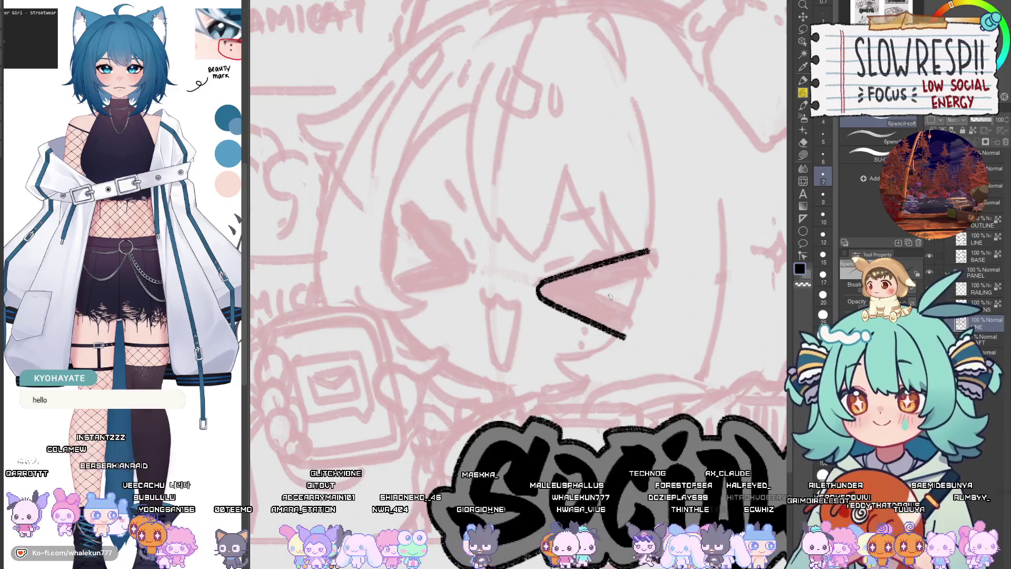
pyautogui.moveTo(609, 293)
pyautogui.mouseDown()
pyautogui.moveTo(624, 305)
pyautogui.moveTo(658, 296)
pyautogui.mouseUp()
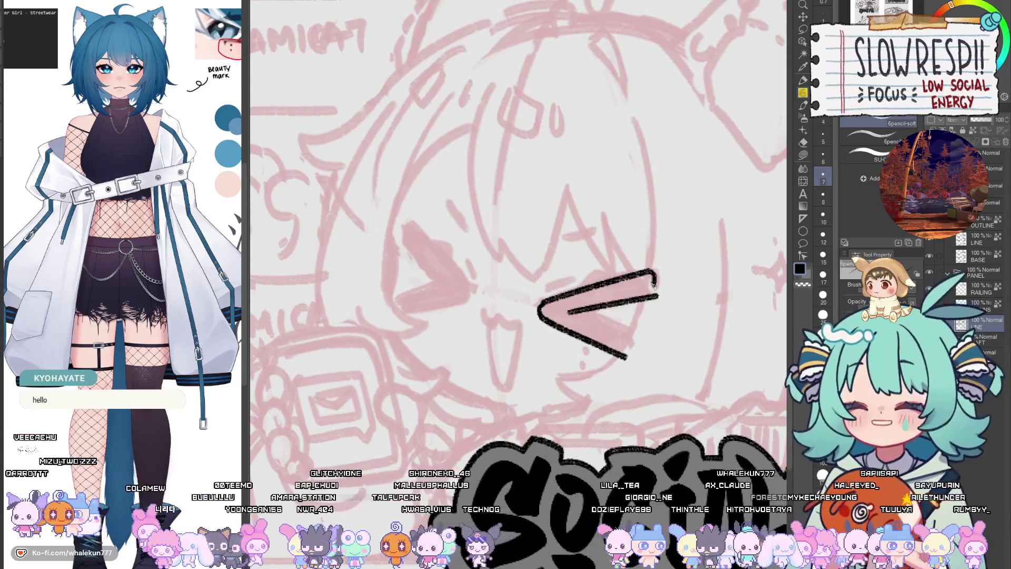
pyautogui.press('h')
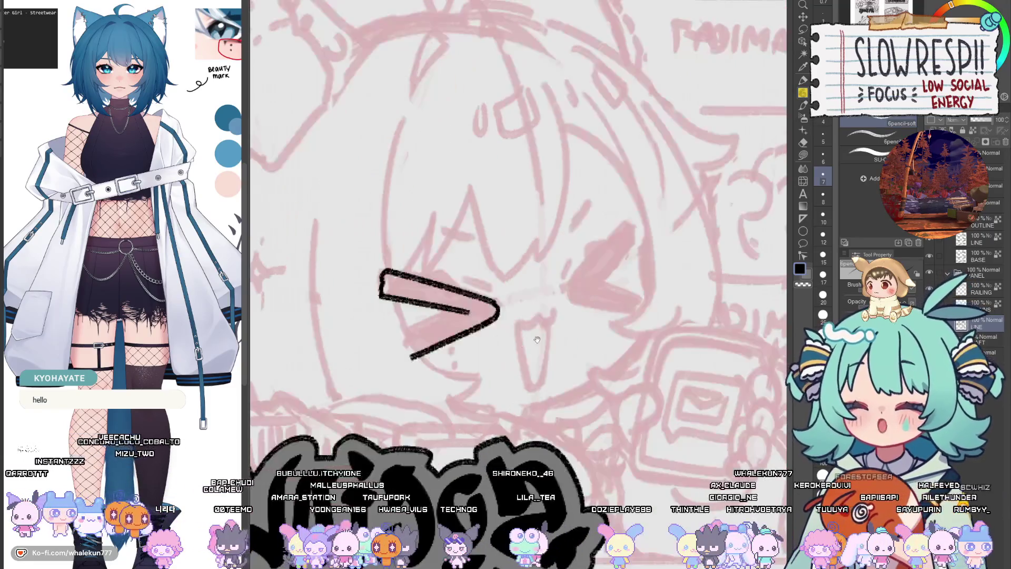
pyautogui.moveTo(537, 339); pyautogui.dragTo(641, 321)
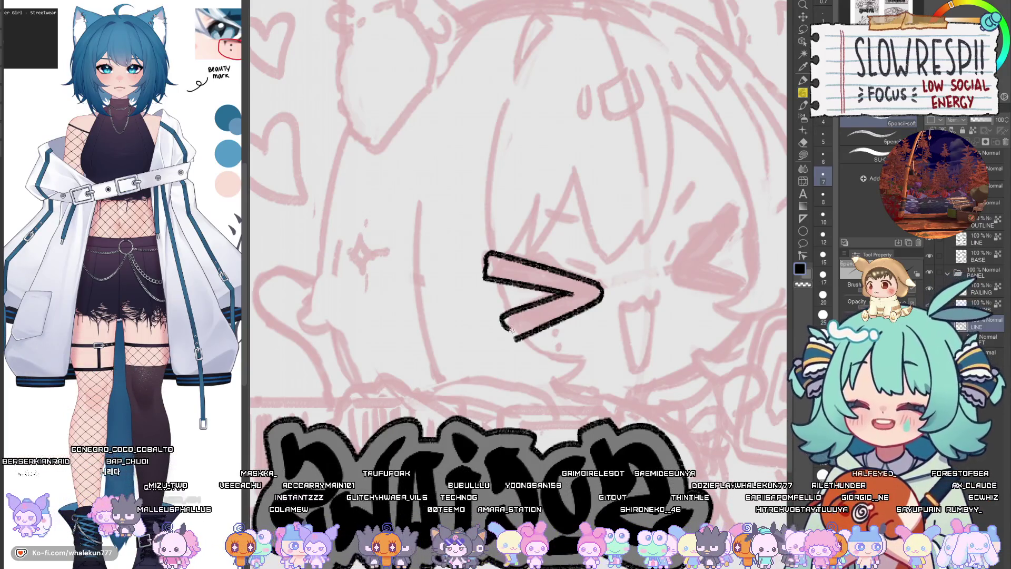
pyautogui.moveTo(563, 298); pyautogui.dragTo(513, 314)
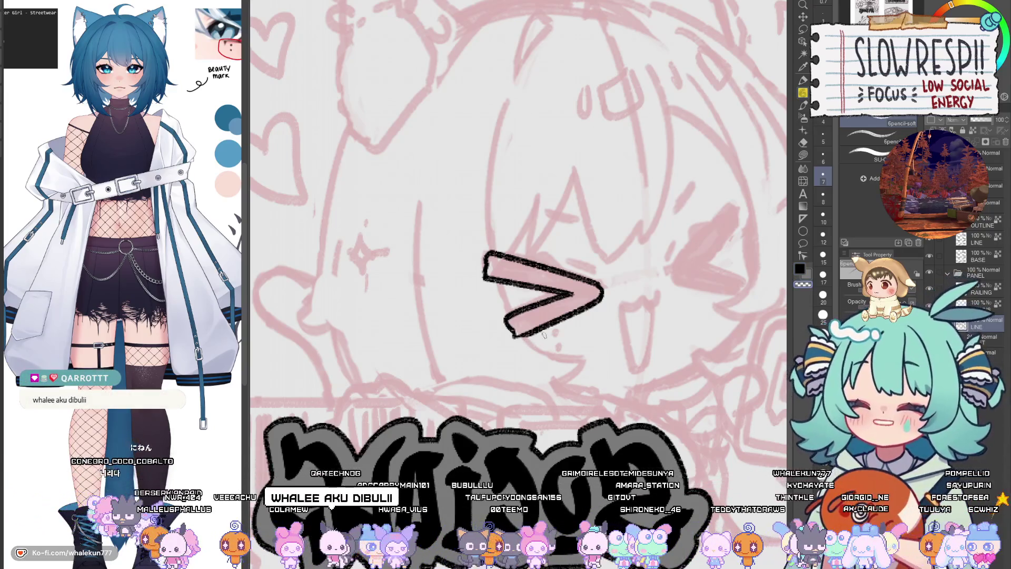
pyautogui.press('h')
pyautogui.scroll(1, 562, 323)
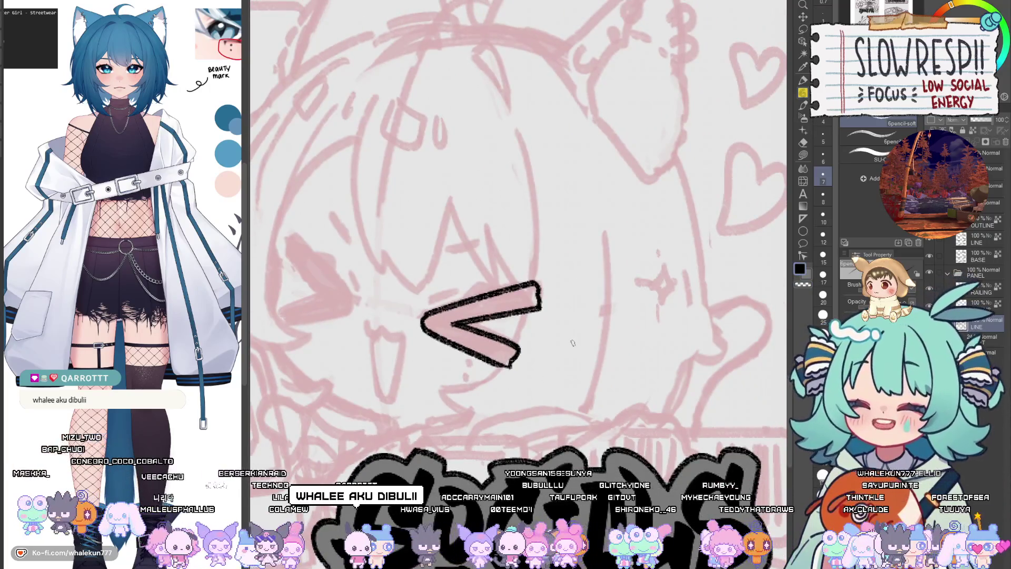
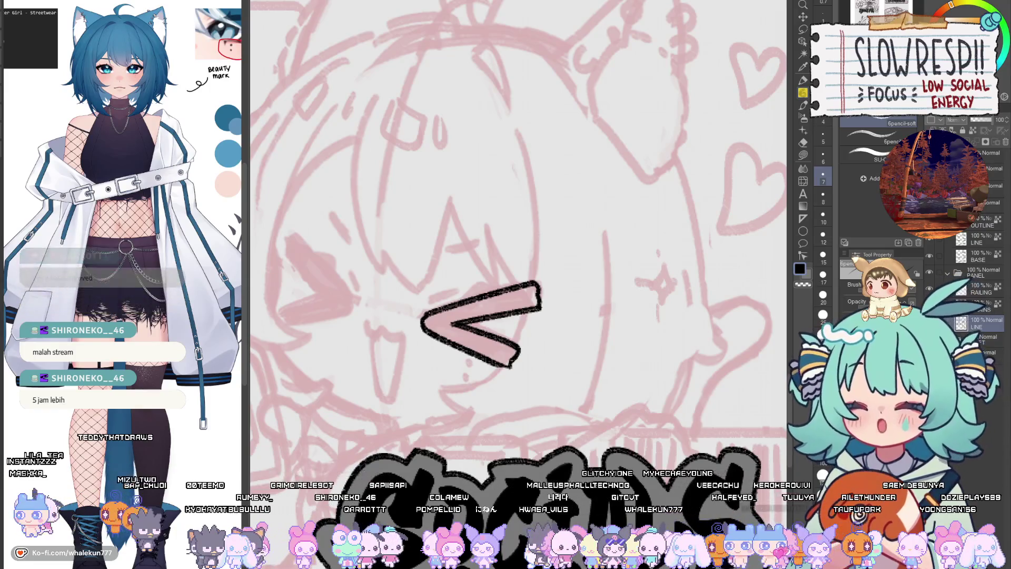
# - Thicken the eye's lower arm with black brush strokes, mirroring the view to check its shape
pyautogui.press('h')
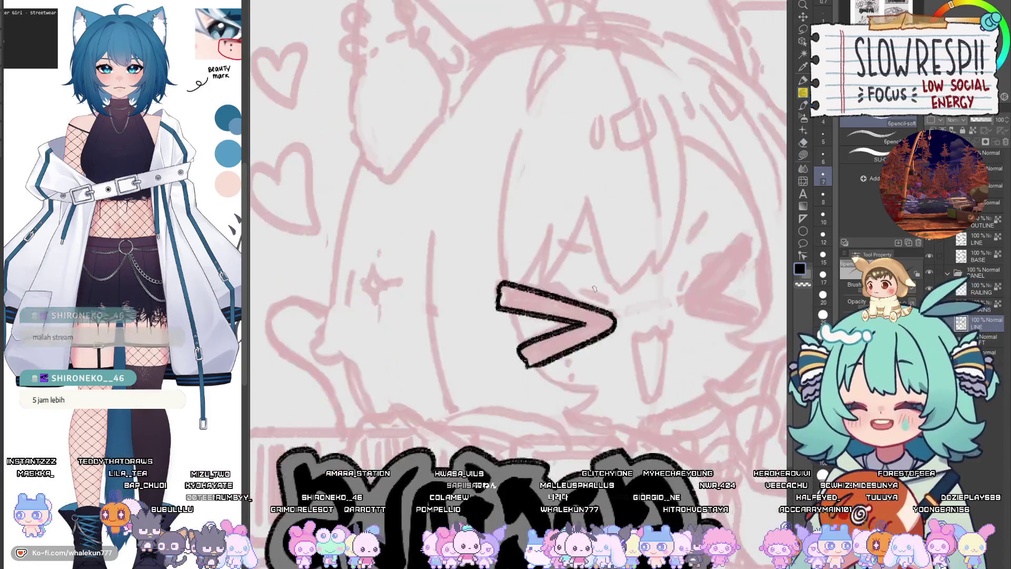
pyautogui.press('h')
pyautogui.press('h')
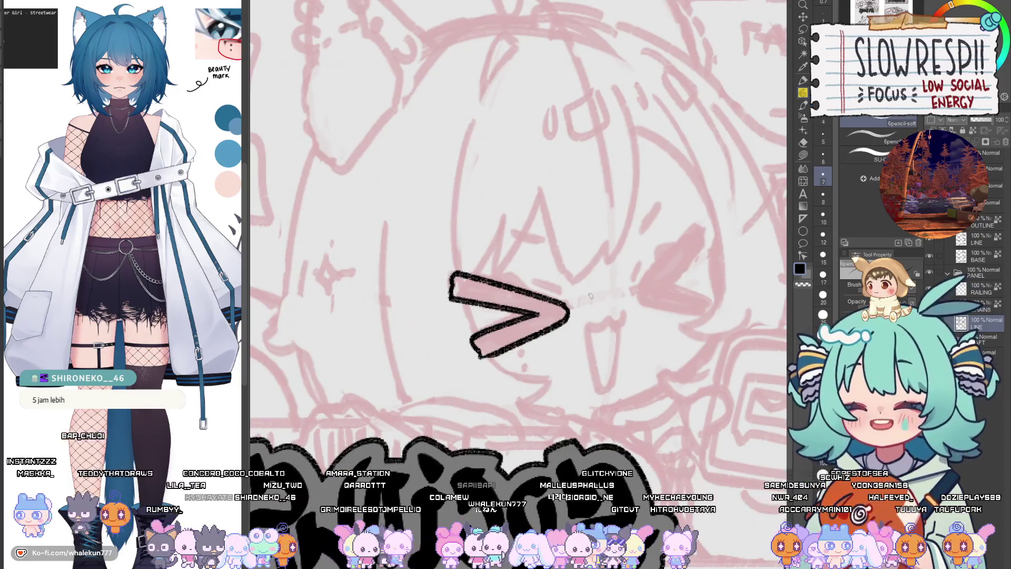
pyautogui.press('h')
pyautogui.press('h')
pyautogui.scroll(2, 469, 312)
pyautogui.moveTo(469, 313)
pyautogui.mouseDown()
pyautogui.moveTo(577, 296)
pyautogui.moveTo(510, 345)
pyautogui.mouseUp()
pyautogui.moveTo(611, 306)
pyautogui.mouseDown()
pyautogui.moveTo(529, 343)
pyautogui.moveTo(605, 316)
pyautogui.mouseUp()
pyautogui.moveTo(521, 353)
pyautogui.mouseDown()
pyautogui.moveTo(565, 343)
pyautogui.moveTo(613, 313)
pyautogui.mouseUp()
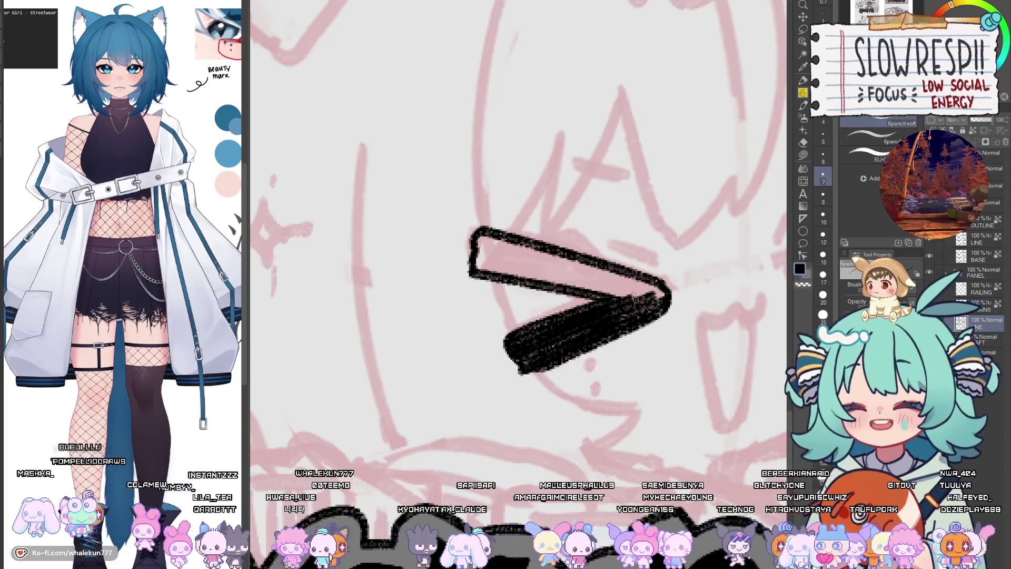
# - Fill the eye's upper arm solid black, flipping the canvas repeatedly to check the chevron's symmetry
pyautogui.press('h')
pyautogui.moveTo(369, 295)
pyautogui.mouseDown()
pyautogui.moveTo(590, 314)
pyautogui.moveTo(520, 338)
pyautogui.moveTo(632, 316)
pyautogui.mouseUp()
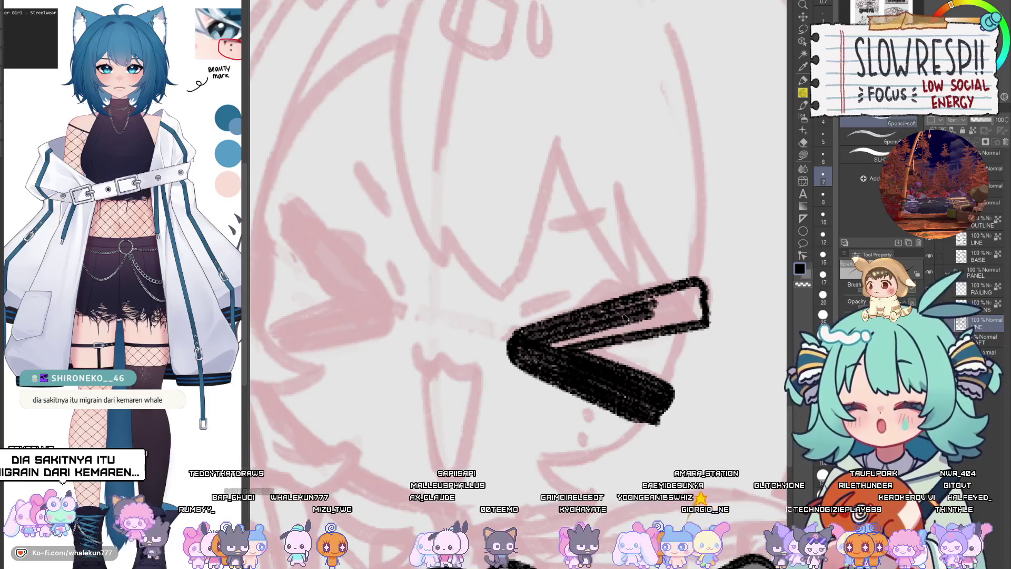
pyautogui.moveTo(543, 350); pyautogui.dragTo(675, 315)
pyautogui.moveTo(585, 319); pyautogui.dragTo(538, 332)
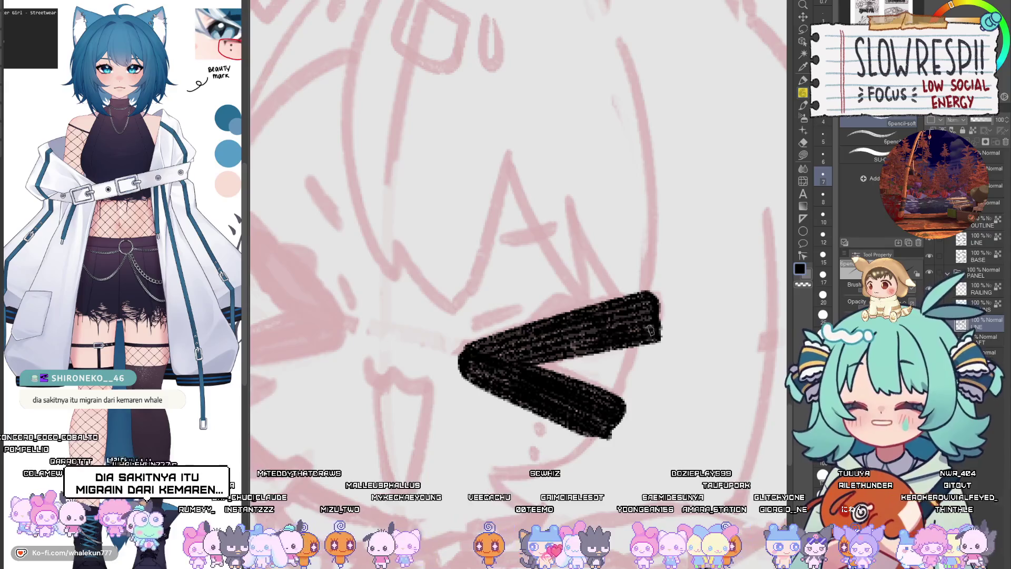
pyautogui.press('h')
pyautogui.press('h')
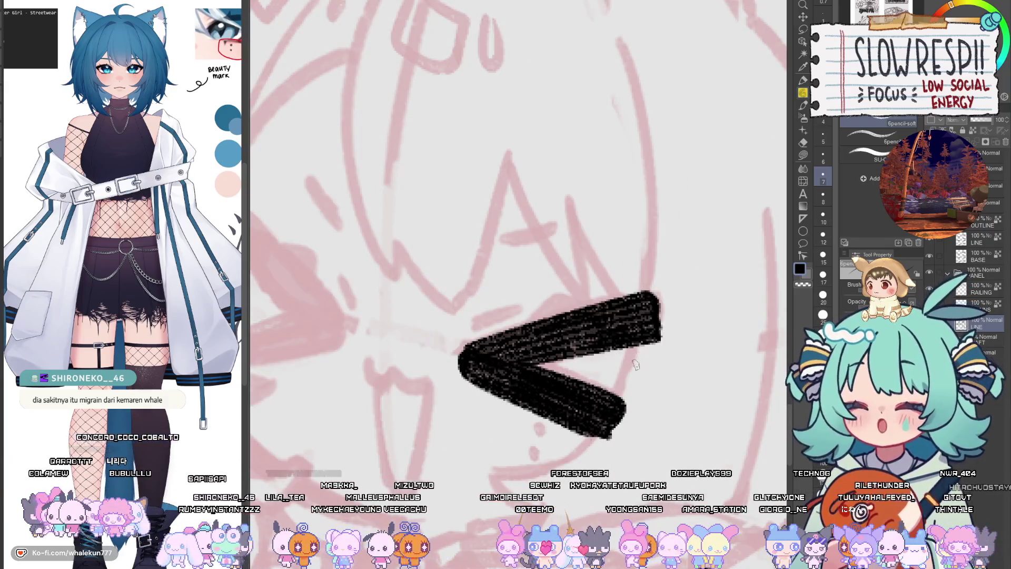
pyautogui.moveTo(632, 371); pyautogui.dragTo(617, 390)
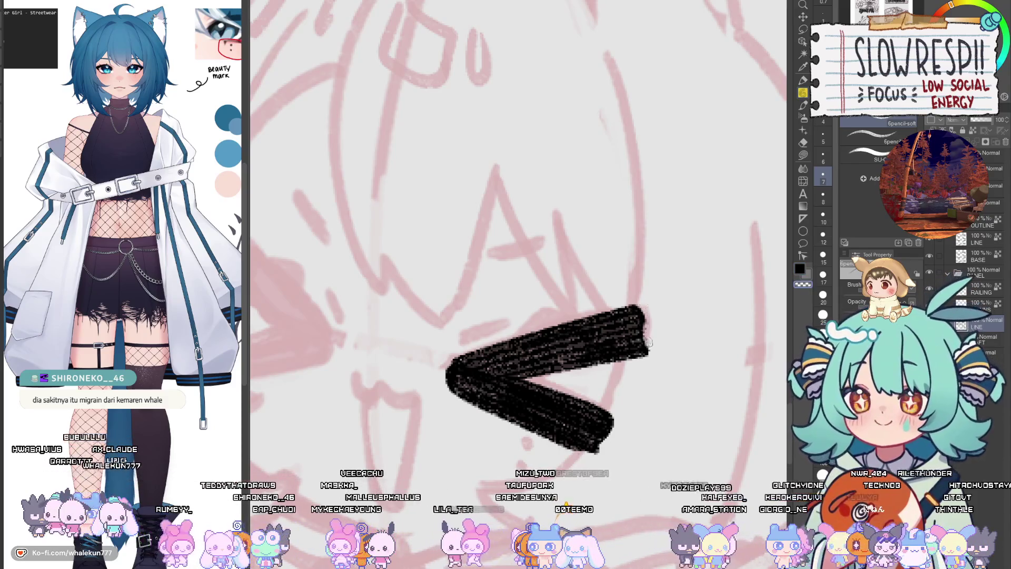
pyautogui.press('h')
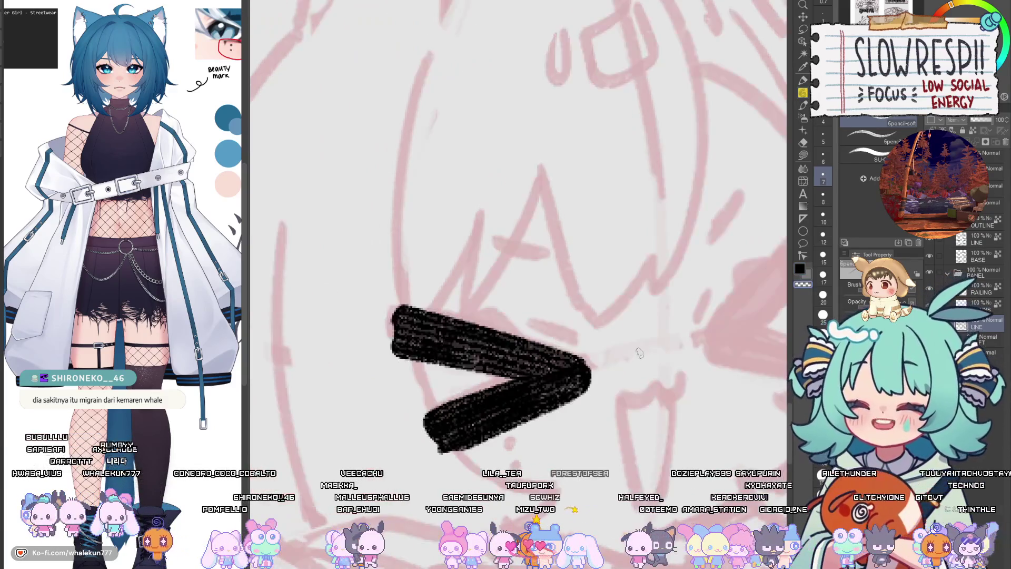
pyautogui.press('h')
pyautogui.moveTo(628, 361); pyautogui.dragTo(767, 354)
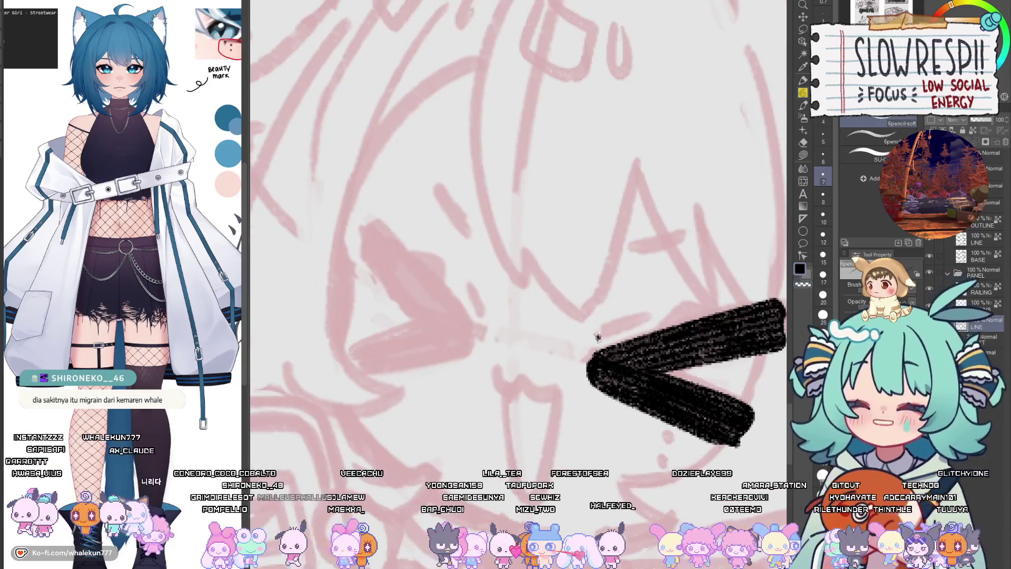
pyautogui.press('h')
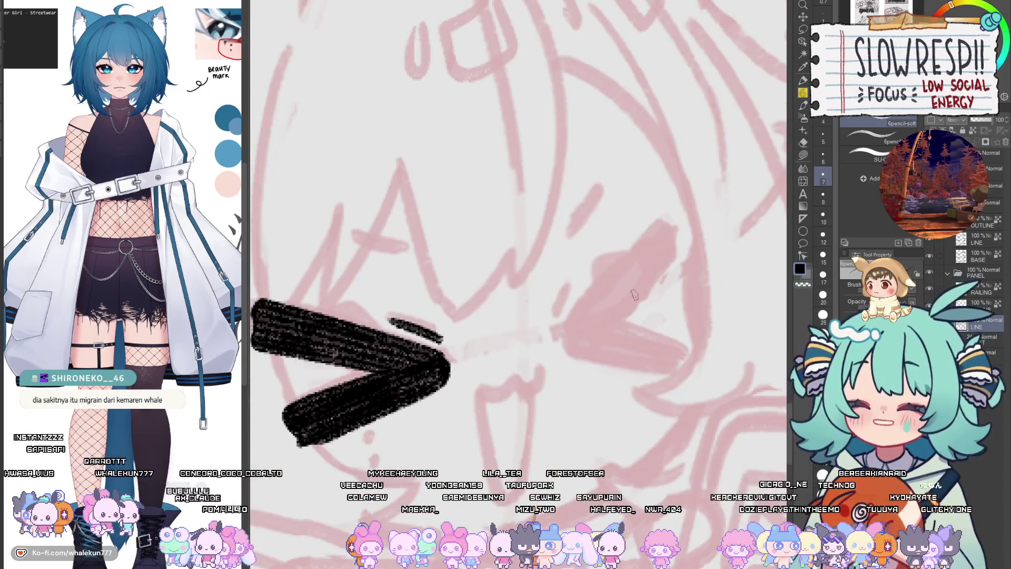
pyautogui.moveTo(384, 321); pyautogui.dragTo(514, 338)
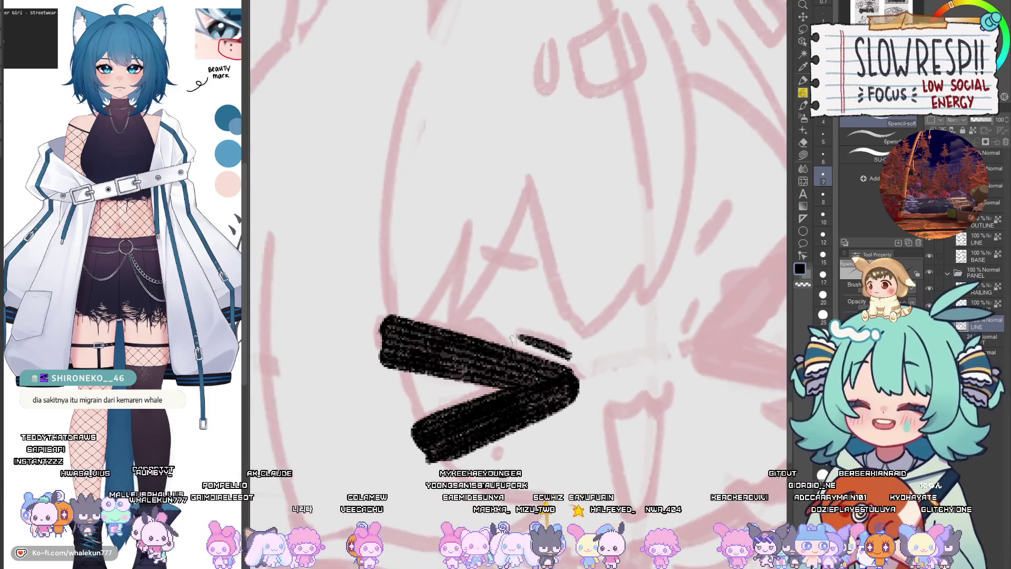
pyautogui.scroll(-4, 512, 337)
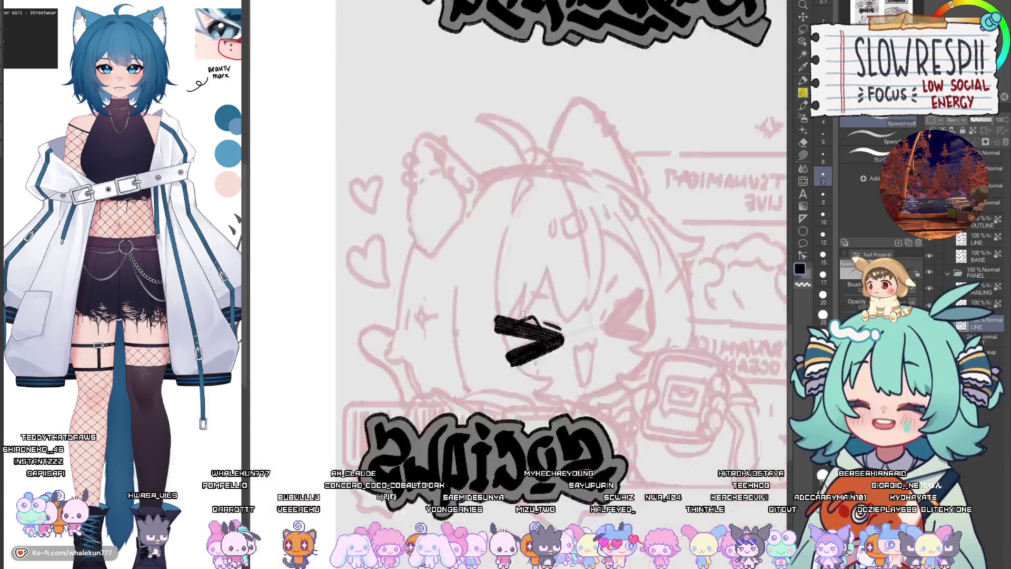
# - Unflip the canvas, look over the ABOUT ME panel, then zoom back in on the Socials eye
pyautogui.scroll(-3, 523, 315)
pyautogui.press('h')
pyautogui.moveTo(526, 316); pyautogui.dragTo(483, 309)
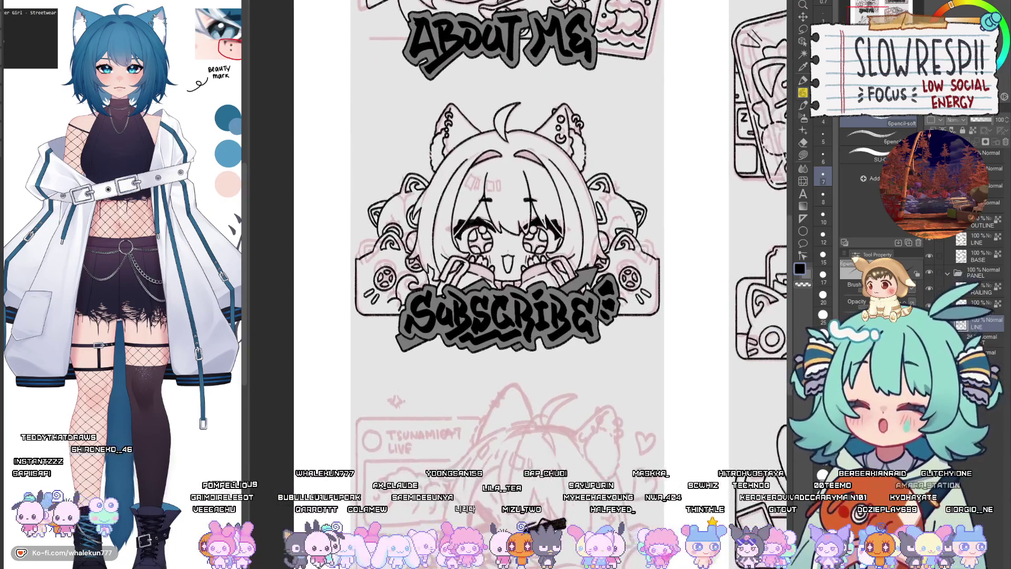
pyautogui.moveTo(506, 264); pyautogui.dragTo(461, 464)
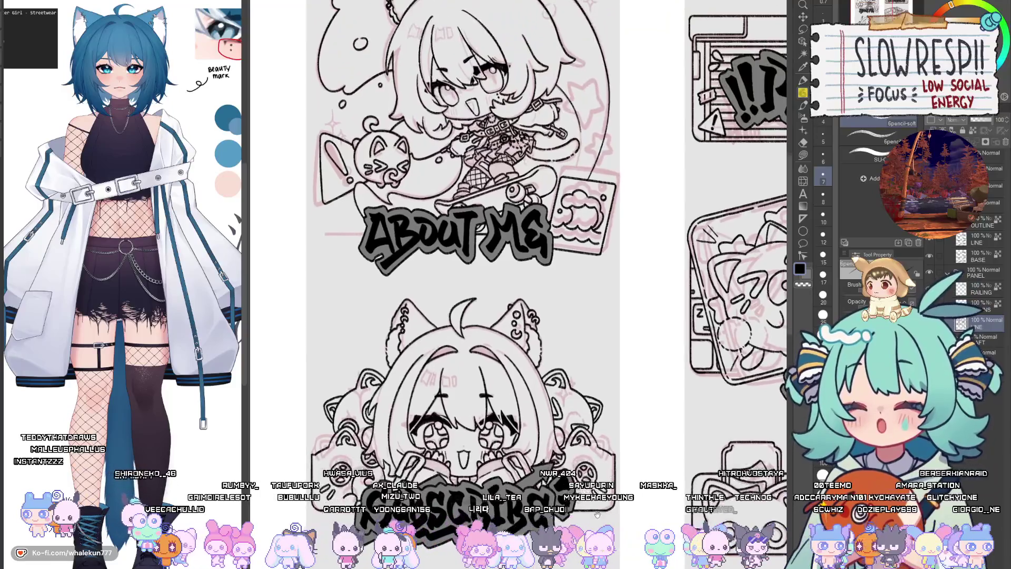
pyautogui.moveTo(579, 474); pyautogui.dragTo(579, 94)
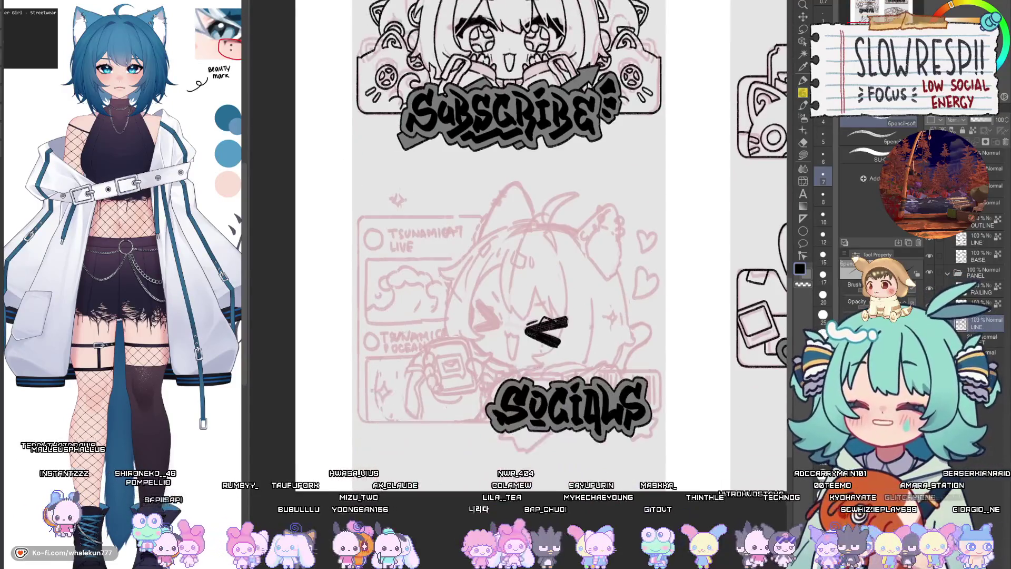
pyautogui.scroll(5, 580, 309)
pyautogui.scroll(1, 526, 350)
pyautogui.scroll(1, 522, 363)
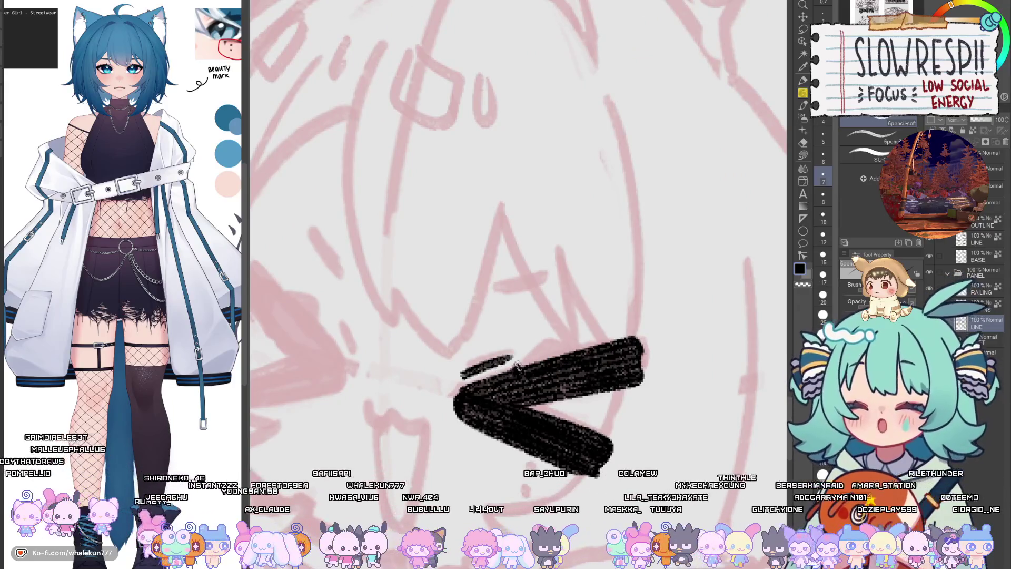
# - Draw two parallel diagonal lines for the second eye's upper arm, undoing stray strokes
pyautogui.moveTo(518, 367); pyautogui.dragTo(579, 350)
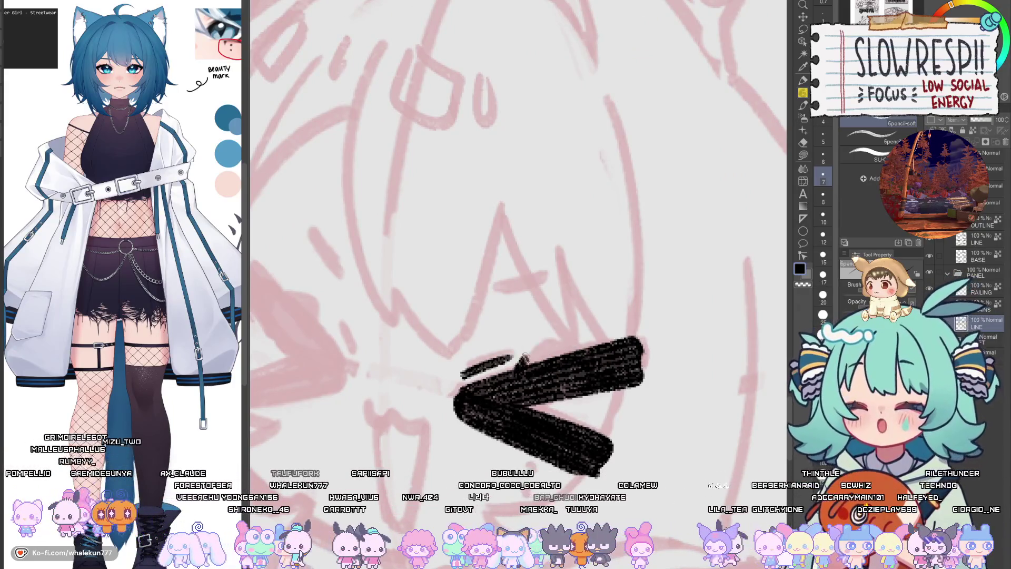
pyautogui.moveTo(519, 367); pyautogui.dragTo(562, 353)
pyautogui.hotkey('ctrl', 'z')
pyautogui.hotkey('ctrl', 'z')
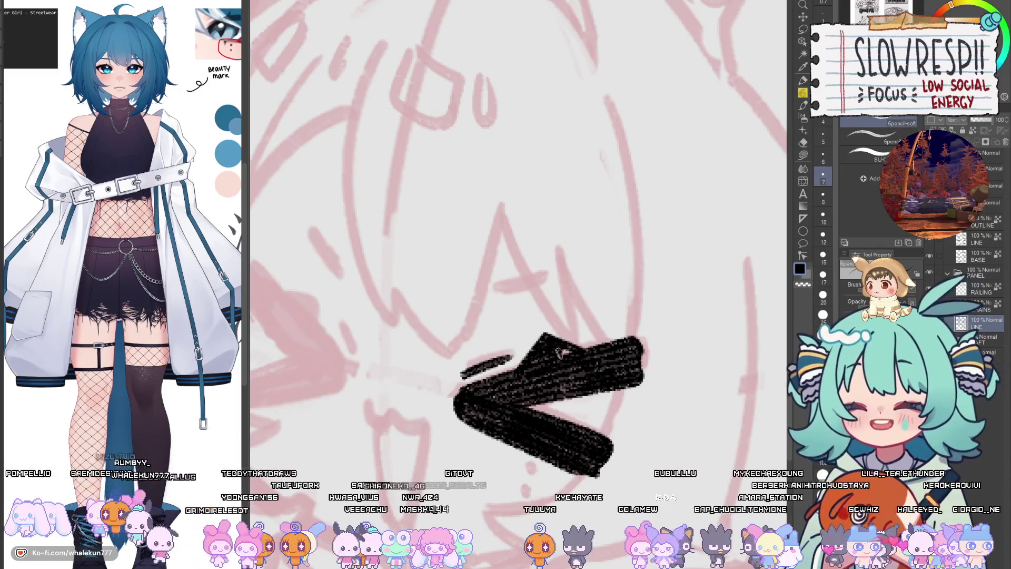
pyautogui.hotkey('ctrl', 'z')
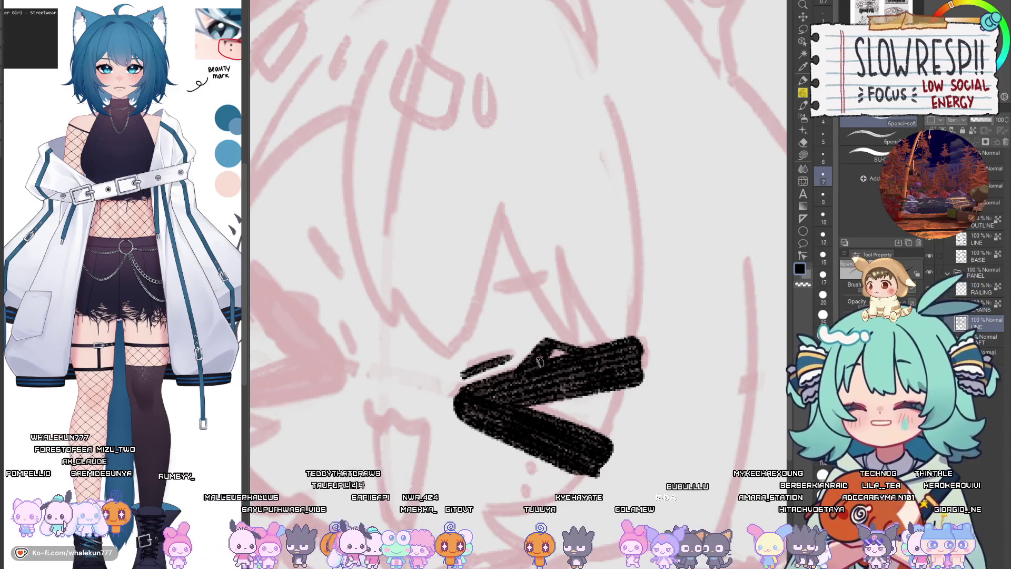
pyautogui.press('h')
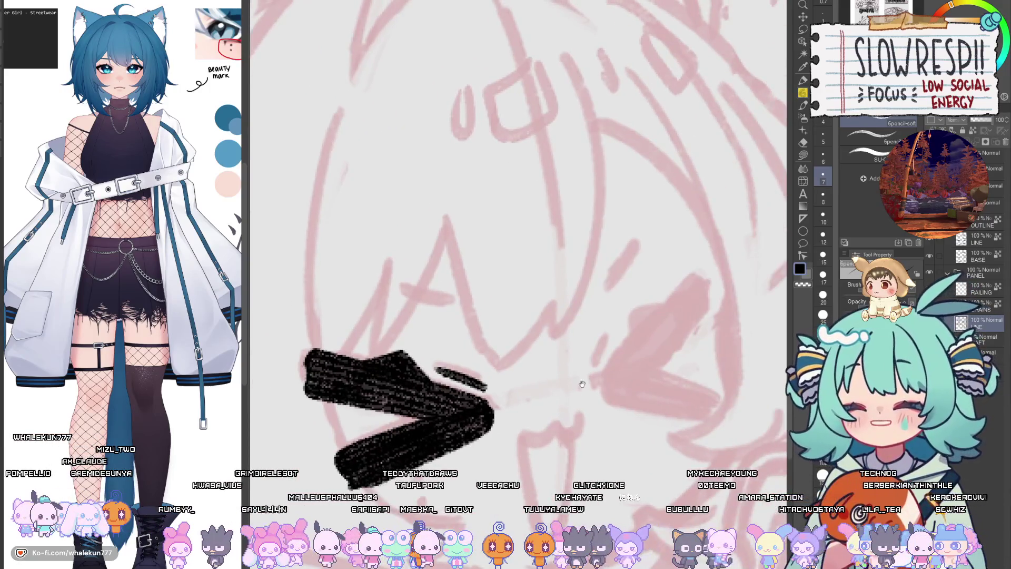
pyautogui.moveTo(575, 376)
pyautogui.mouseDown()
pyautogui.moveTo(653, 291)
pyautogui.moveTo(592, 351)
pyautogui.mouseUp()
pyautogui.hotkey('ctrl', 'z')
pyautogui.hotkey('ctrl', 'y')
pyautogui.hotkey('ctrl', 'z')
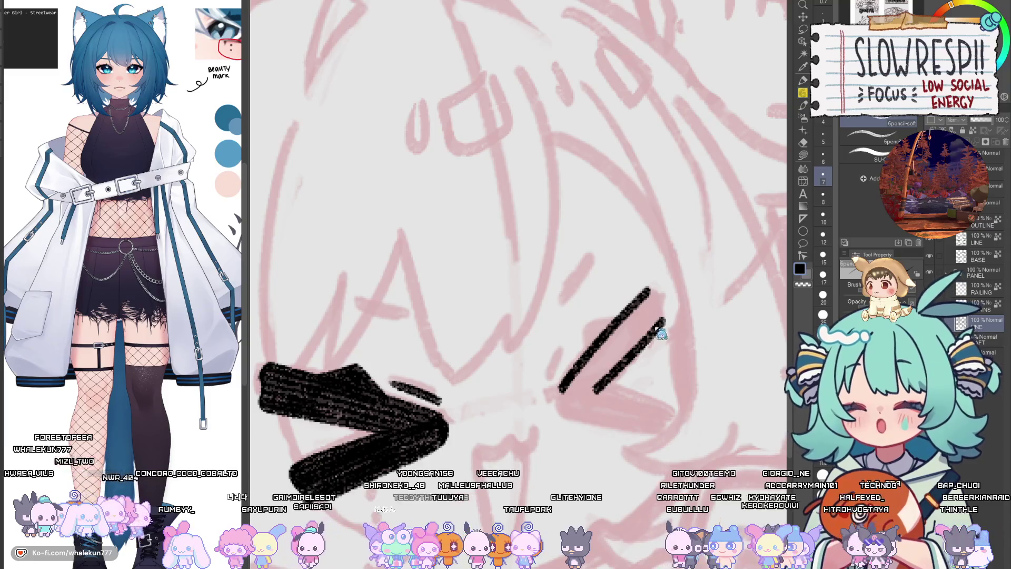
pyautogui.press('h')
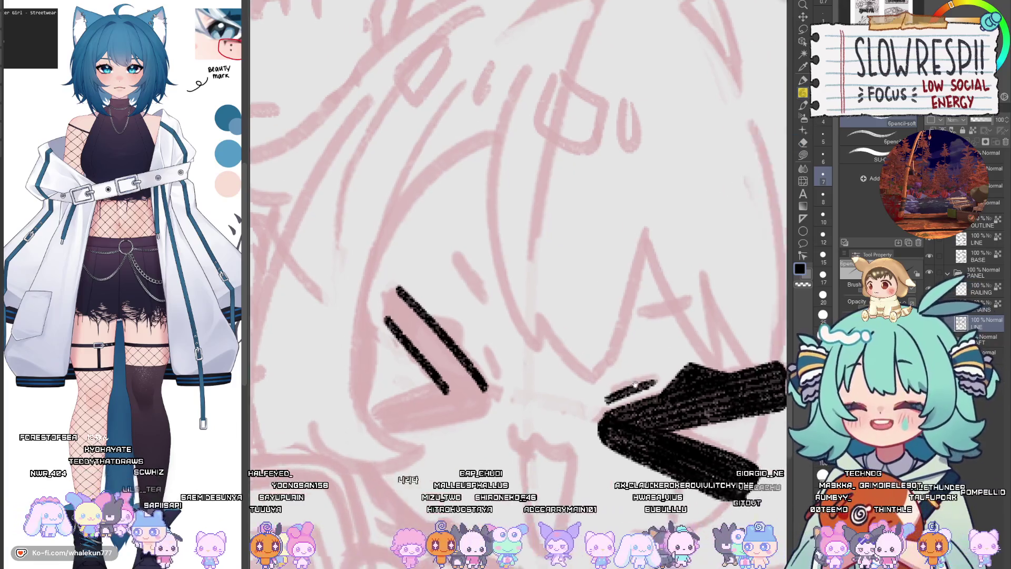
# - Redraw the second eye's upper and inner edges as clean diagonal strokes
pyautogui.press('h')
pyautogui.hotkey('ctrl', 'z')
pyautogui.hotkey('ctrl', 'z')
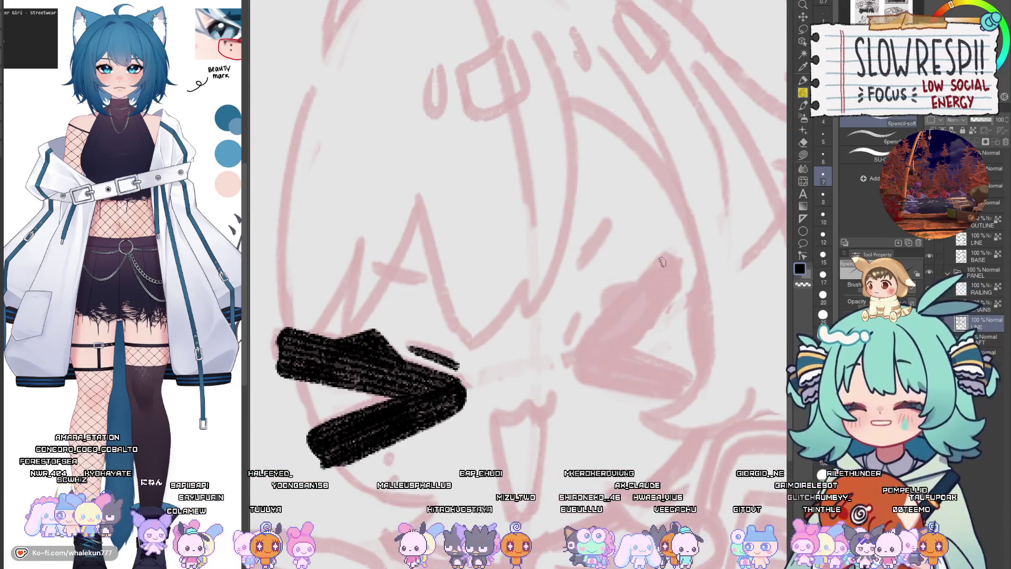
pyautogui.moveTo(653, 266)
pyautogui.mouseDown()
pyautogui.moveTo(584, 340)
pyautogui.moveTo(659, 266)
pyautogui.mouseUp()
pyautogui.hotkey('ctrl', 'z')
pyautogui.hotkey('ctrl', 'z')
pyautogui.moveTo(575, 371)
pyautogui.mouseDown()
pyautogui.moveTo(587, 337)
pyautogui.moveTo(658, 269)
pyautogui.mouseUp()
pyautogui.moveTo(634, 331); pyautogui.dragTo(674, 292)
pyautogui.hotkey('ctrl', 'z')
pyautogui.moveTo(614, 357); pyautogui.dragTo(674, 292)
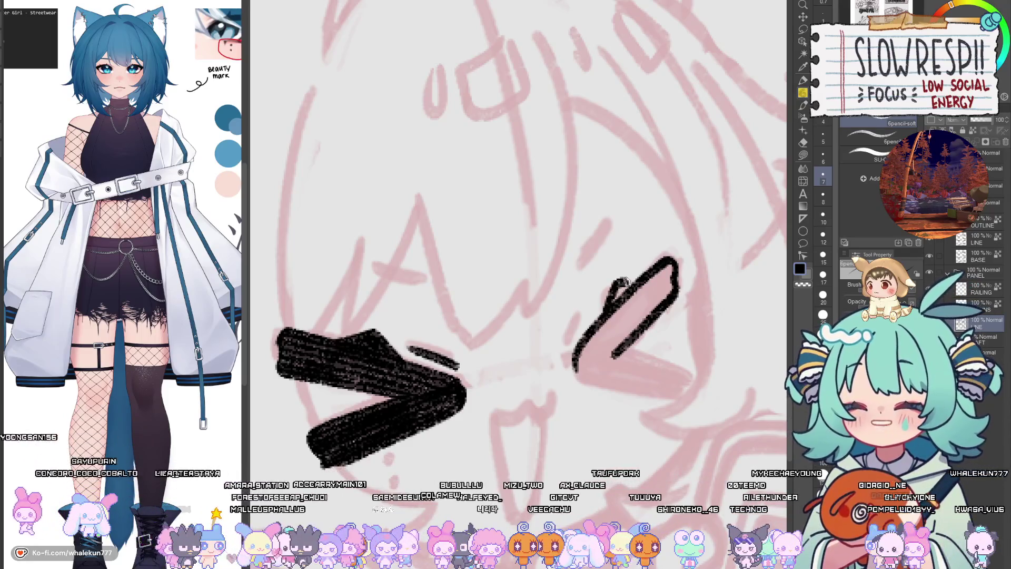
pyautogui.press('h')
# - Close the '<' eye's lower edge and fill the remaining pink inside with solid black
pyautogui.moveTo(640, 317); pyautogui.dragTo(827, 301)
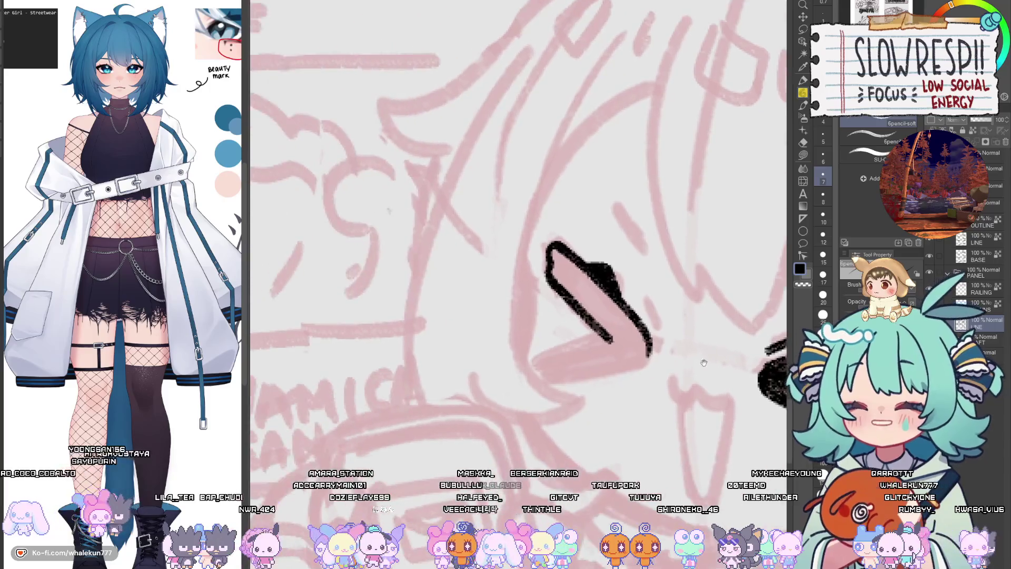
pyautogui.moveTo(541, 353); pyautogui.dragTo(608, 336)
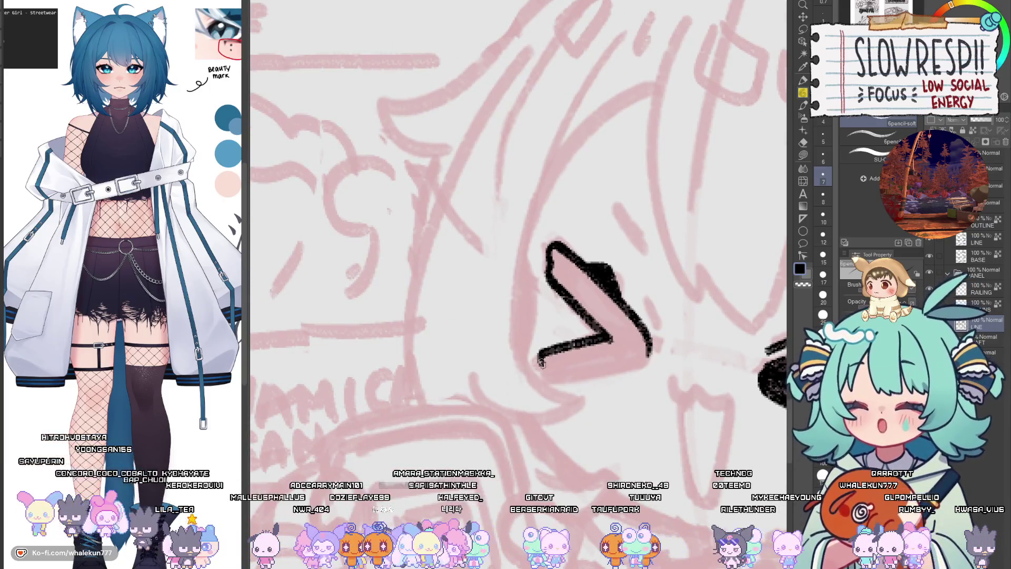
pyautogui.moveTo(541, 363); pyautogui.dragTo(639, 363)
pyautogui.press('h')
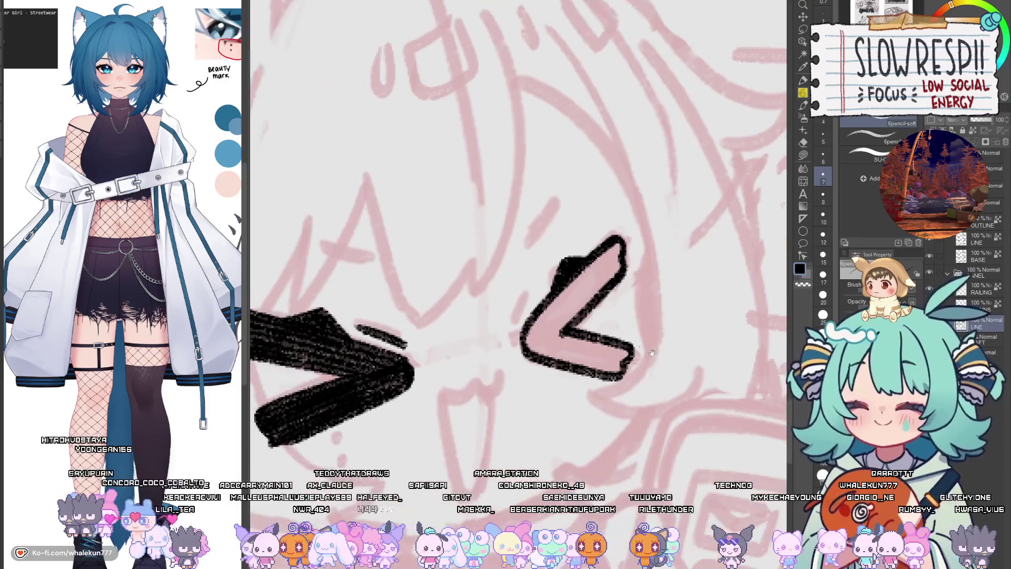
pyautogui.press('h')
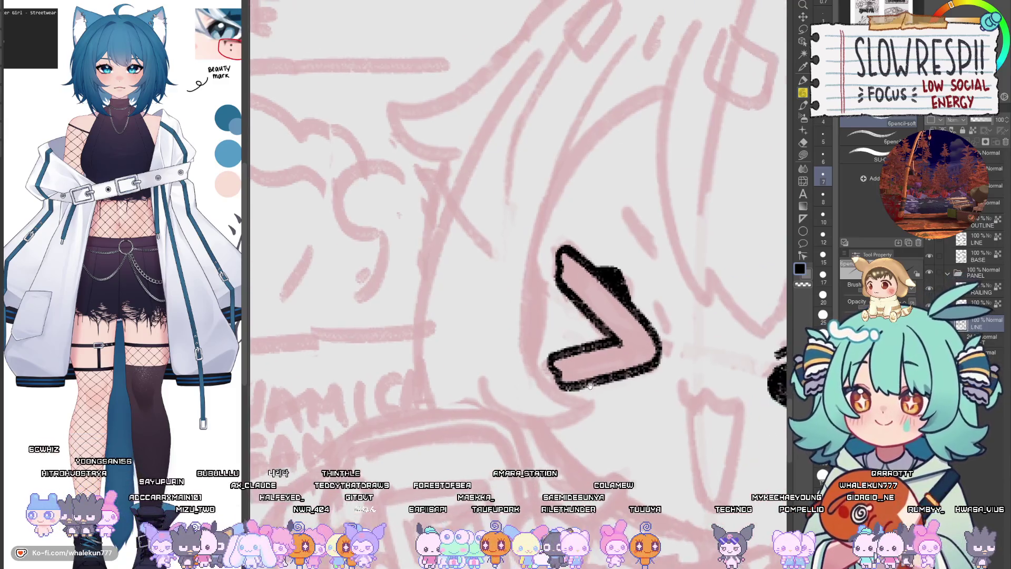
pyautogui.moveTo(649, 351); pyautogui.dragTo(613, 368)
pyautogui.moveTo(551, 368); pyautogui.dragTo(648, 337)
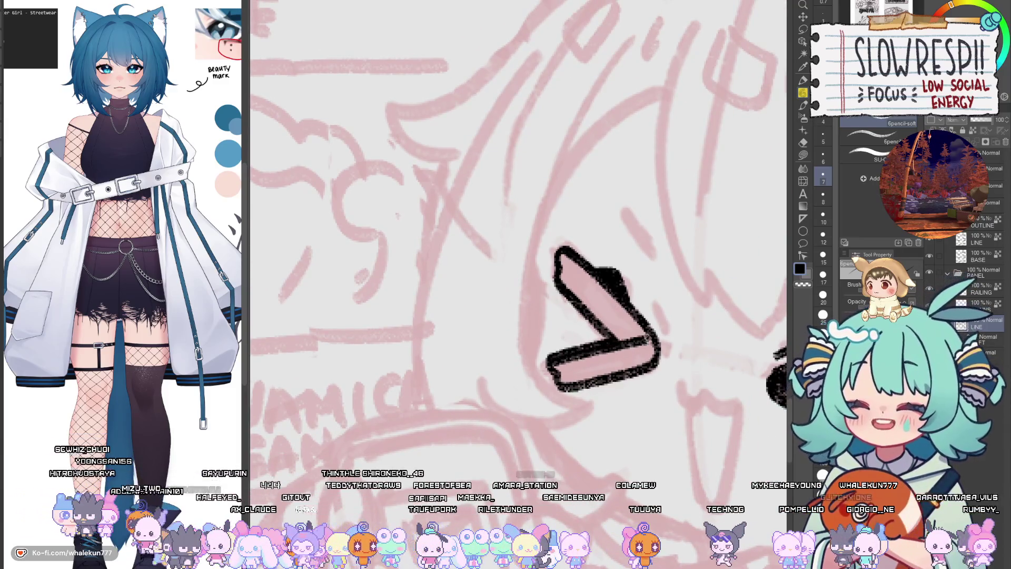
pyautogui.hotkey('ctrl', 'z')
pyautogui.moveTo(549, 369); pyautogui.dragTo(639, 341)
pyautogui.moveTo(552, 368)
pyautogui.mouseDown()
pyautogui.moveTo(653, 348)
pyautogui.moveTo(615, 367)
pyautogui.moveTo(511, 354)
pyautogui.moveTo(553, 297)
pyautogui.mouseUp()
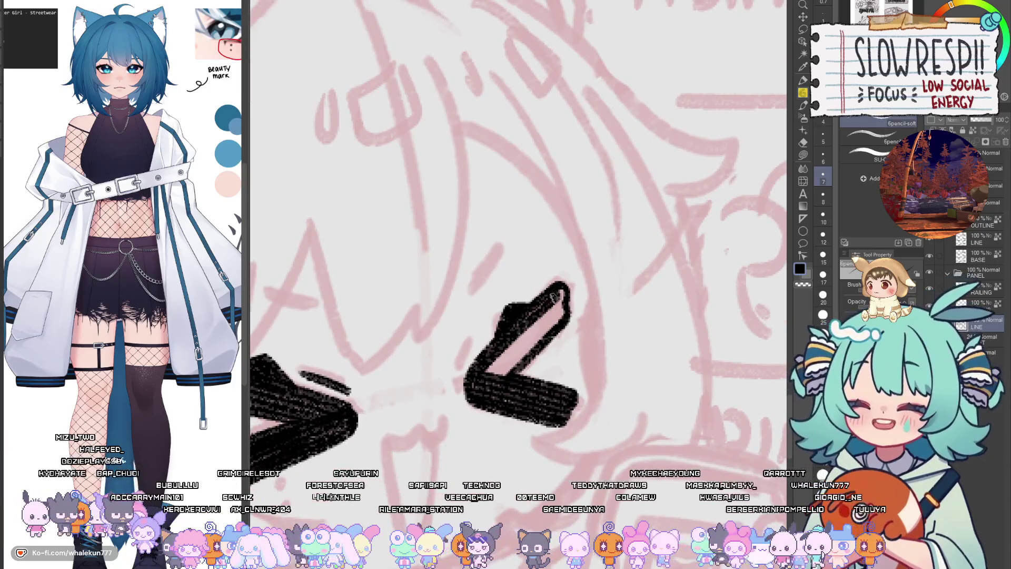
pyautogui.moveTo(500, 367)
pyautogui.mouseDown()
pyautogui.moveTo(561, 296)
pyautogui.moveTo(774, 290)
pyautogui.mouseUp()
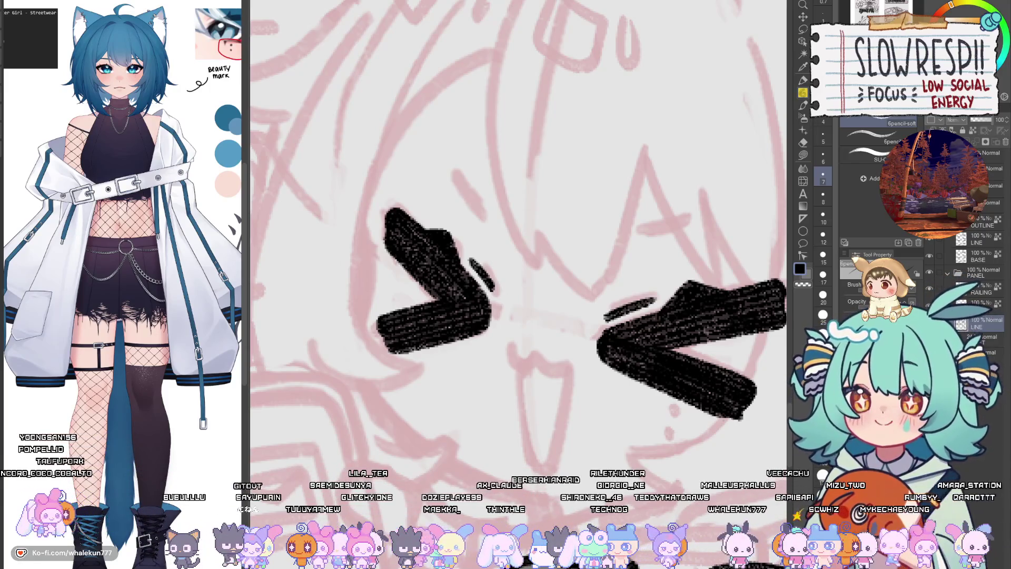
# - Try drawing the U-shaped open mouth below the eyes, undoing each attempt
pyautogui.moveTo(642, 400); pyautogui.dragTo(616, 400)
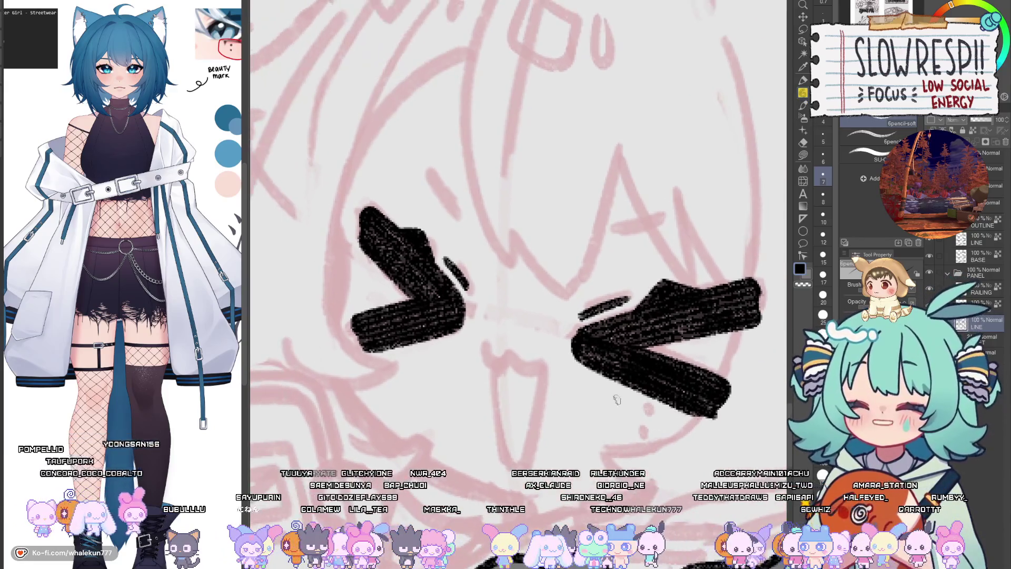
pyautogui.moveTo(481, 346); pyautogui.dragTo(547, 368)
pyautogui.hotkey('ctrl', 'z')
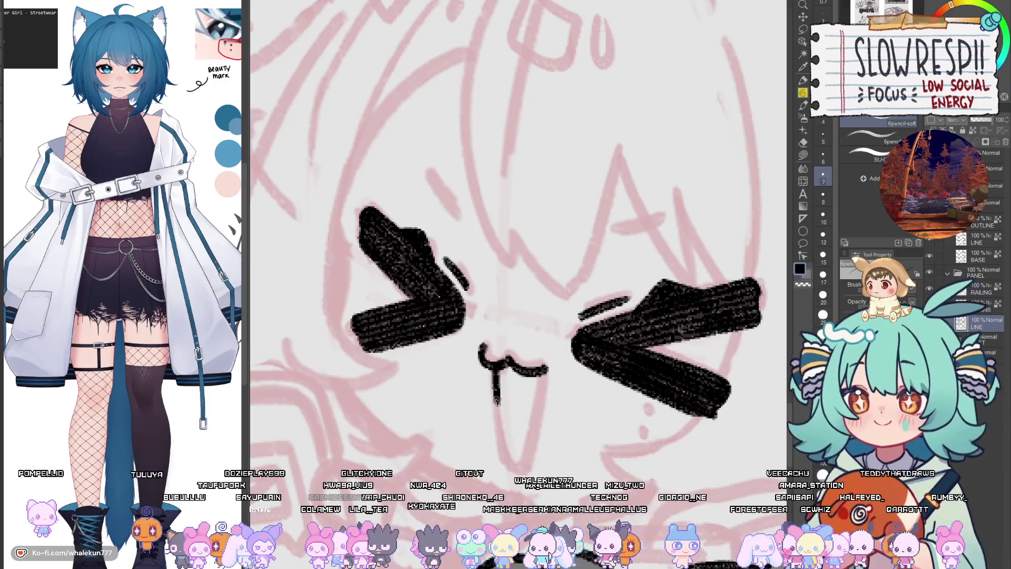
pyautogui.moveTo(497, 401); pyautogui.dragTo(519, 461)
pyautogui.hotkey('ctrl', 'z')
pyautogui.moveTo(493, 366); pyautogui.dragTo(495, 381)
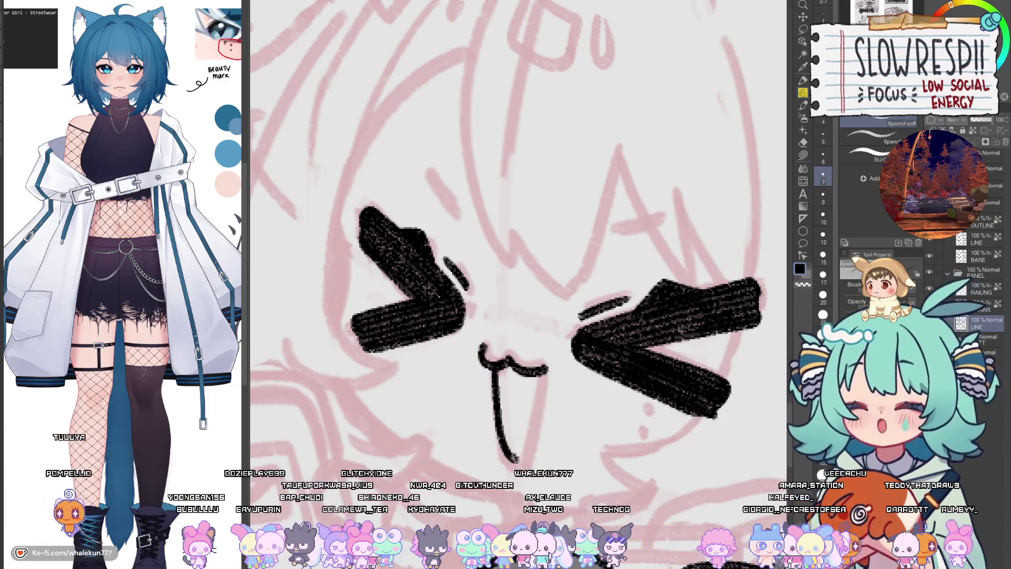
pyautogui.moveTo(514, 458); pyautogui.dragTo(537, 419)
pyautogui.hotkey('ctrl', 'z')
pyautogui.moveTo(492, 366)
pyautogui.mouseDown()
pyautogui.moveTo(498, 424)
pyautogui.moveTo(519, 466)
pyautogui.moveTo(548, 372)
pyautogui.moveTo(500, 451)
pyautogui.moveTo(545, 397)
pyautogui.moveTo(532, 443)
pyautogui.moveTo(551, 371)
pyautogui.moveTo(519, 350)
pyautogui.moveTo(579, 363)
pyautogui.moveTo(614, 389)
pyautogui.mouseUp()
pyautogui.hotkey('ctrl', 'z')
pyautogui.hotkey('ctrl', 'z')
# - Place a small dot below the right eye and rotate the canvas view
pyautogui.click(613, 386)
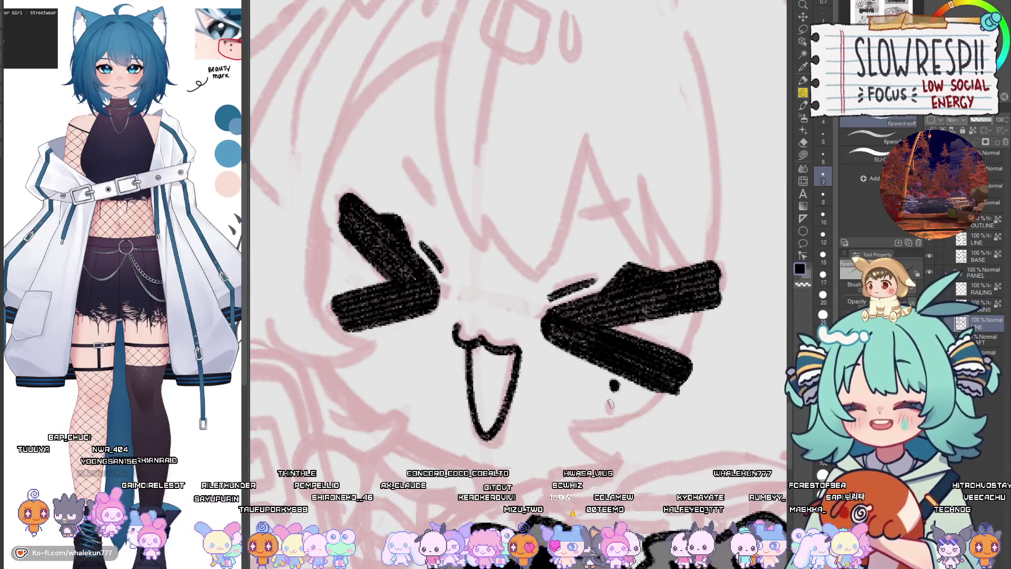
pyautogui.moveTo(624, 397); pyautogui.dragTo(554, 441)
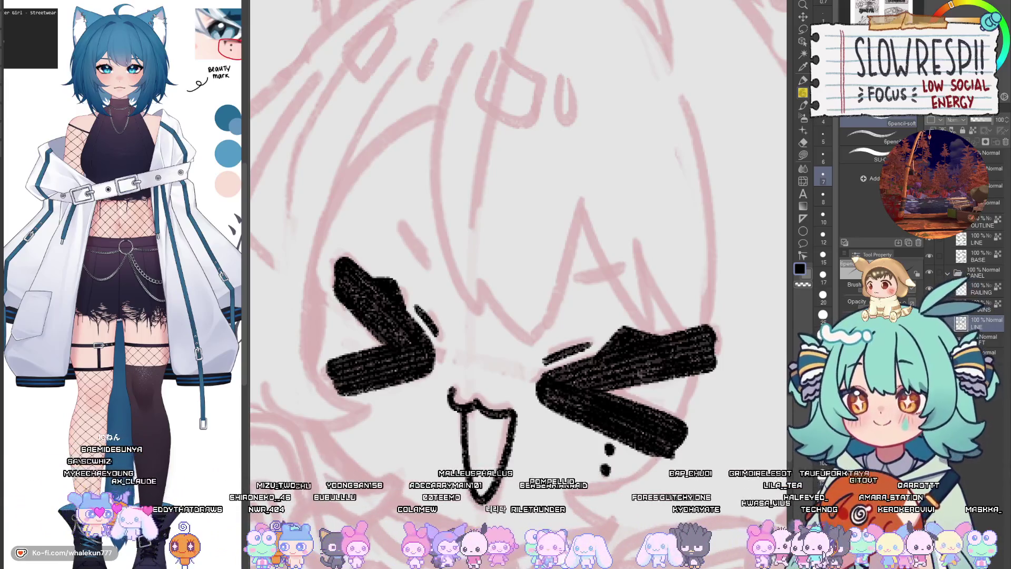
pyautogui.moveTo(581, 309); pyautogui.dragTo(634, 293)
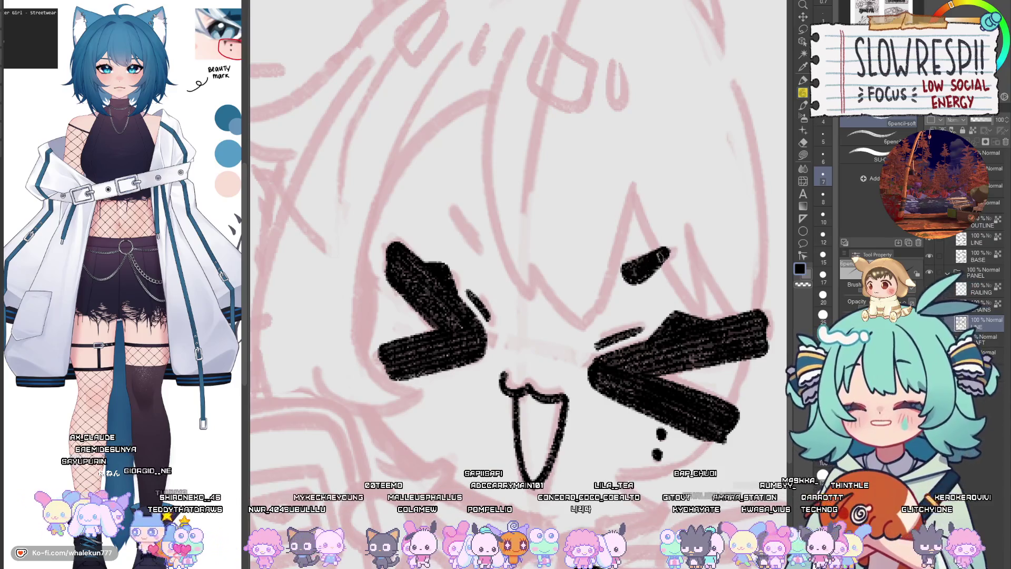
# - Zoom out to the full page, mirror the canvas to check the inked face, then zoom back in
pyautogui.scroll(-1, 620, 257)
pyautogui.scroll(-2, 614, 290)
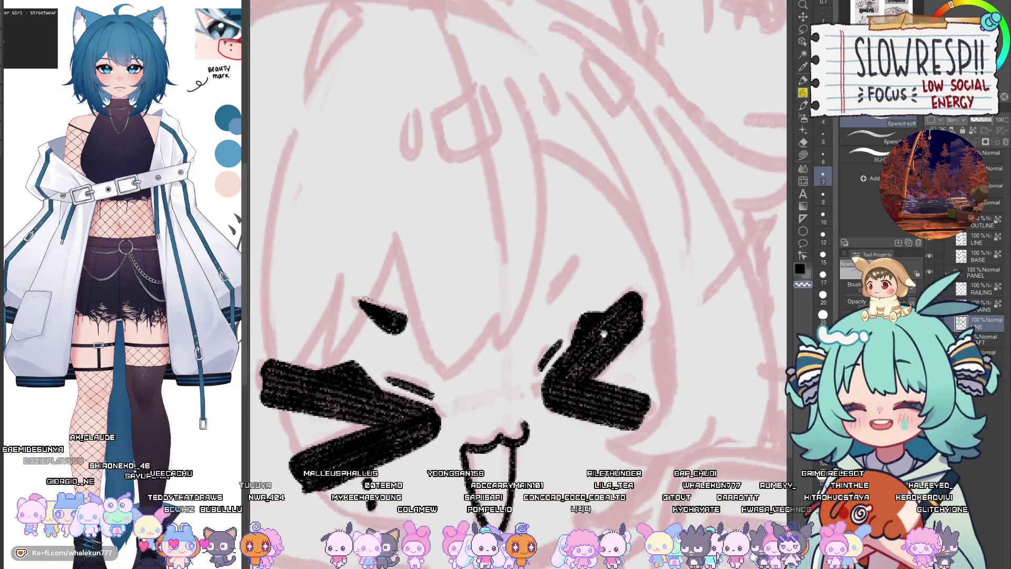
pyautogui.scroll(-3, 605, 329)
pyautogui.scroll(-3, 605, 329)
pyautogui.scroll(2, 605, 329)
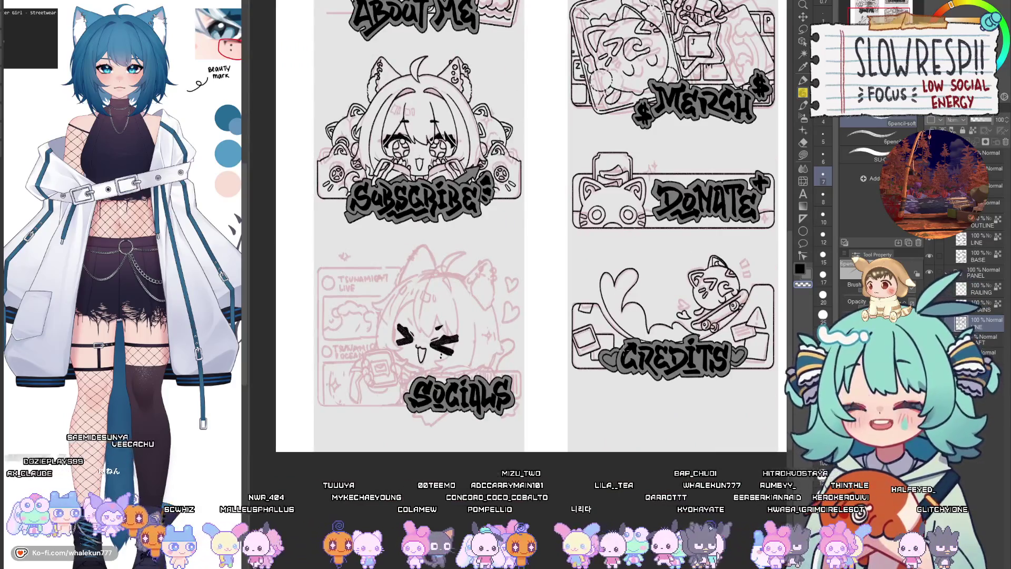
pyautogui.scroll(-1, 603, 301)
pyautogui.press('h')
pyautogui.press('h')
pyautogui.scroll(2, 603, 301)
pyautogui.press('h')
pyautogui.scroll(-3, 648, 252)
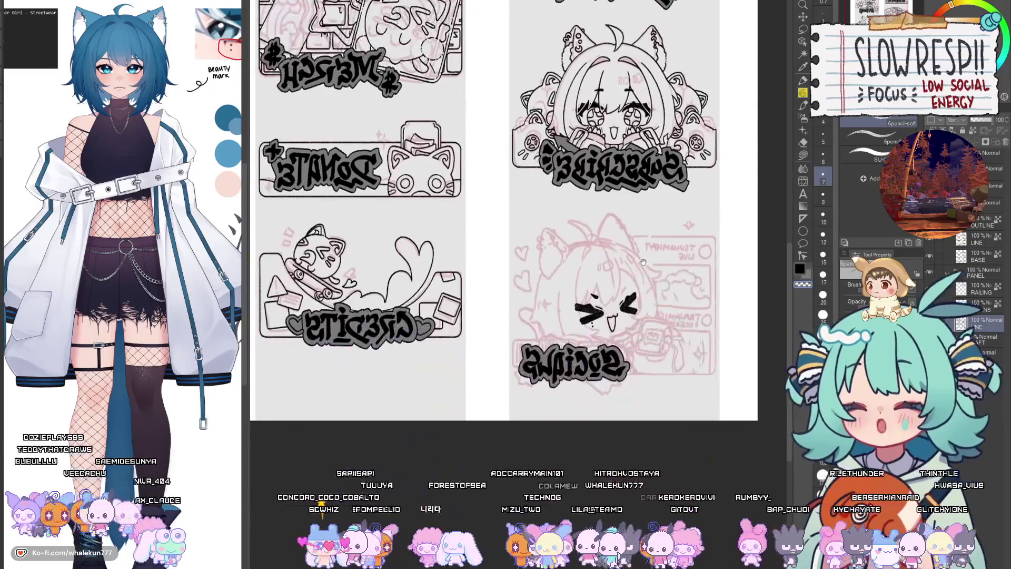
pyautogui.press('h')
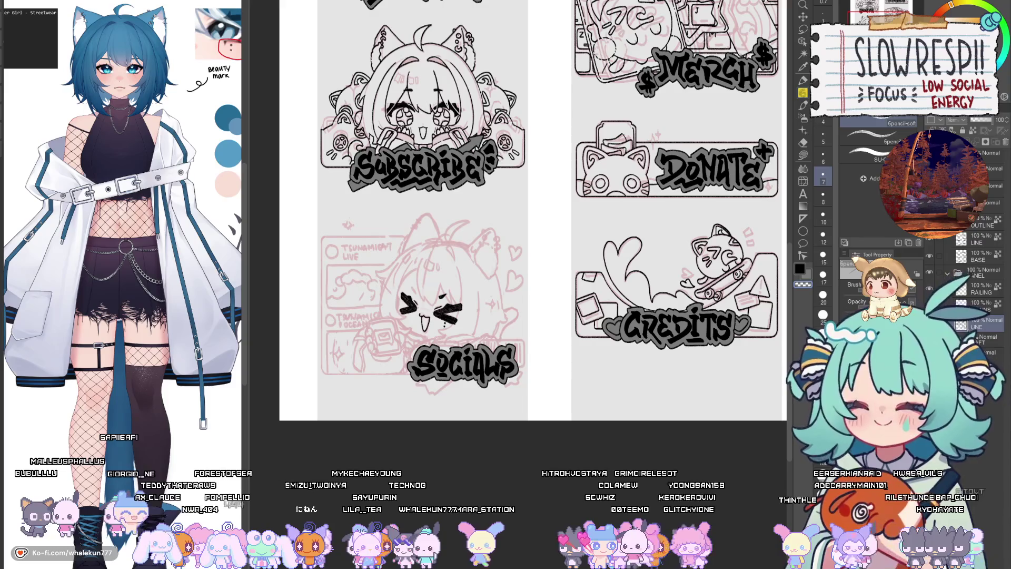
pyautogui.press('h')
pyautogui.scroll(3, 659, 343)
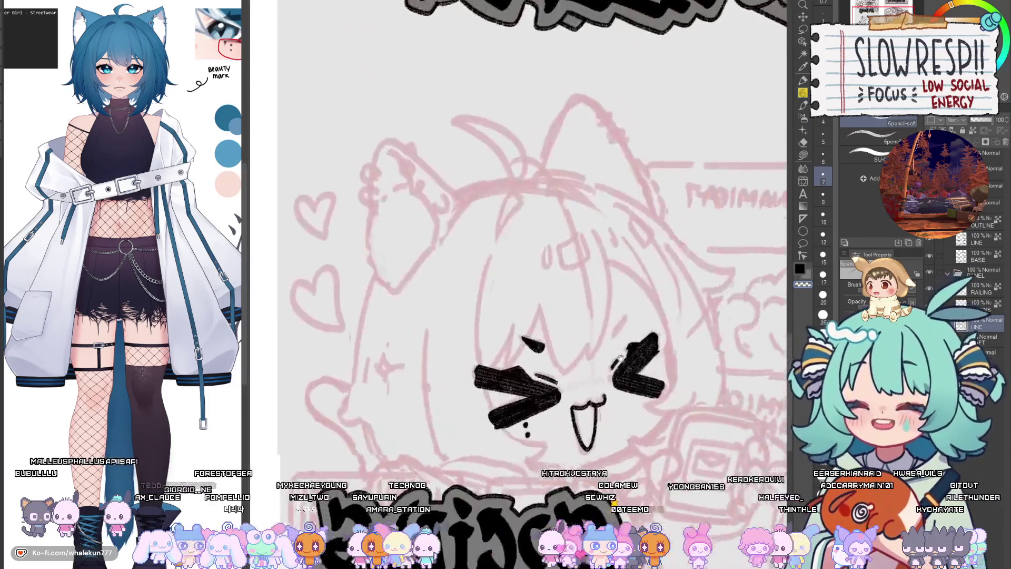
# - Draw a short diagonal tick above the other eye, rotating the view and undoing a stray curved stroke
pyautogui.scroll(3, 609, 328)
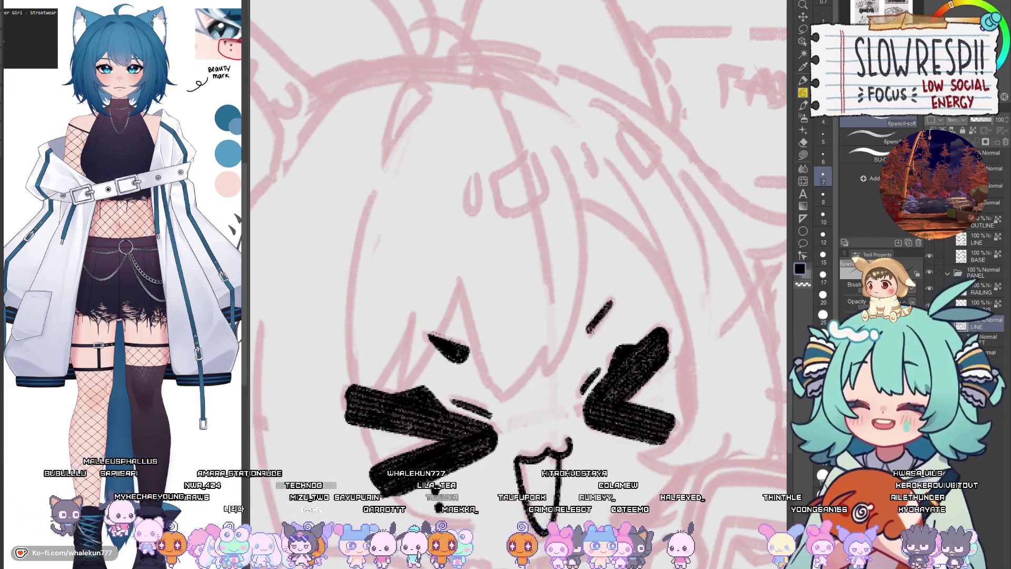
pyautogui.moveTo(610, 304); pyautogui.dragTo(598, 340)
pyautogui.hotkey('ctrl', 'z')
pyautogui.hotkey('ctrl', 'z')
pyautogui.moveTo(611, 303)
pyautogui.mouseDown()
pyautogui.moveTo(589, 331)
pyautogui.moveTo(614, 305)
pyautogui.mouseUp()
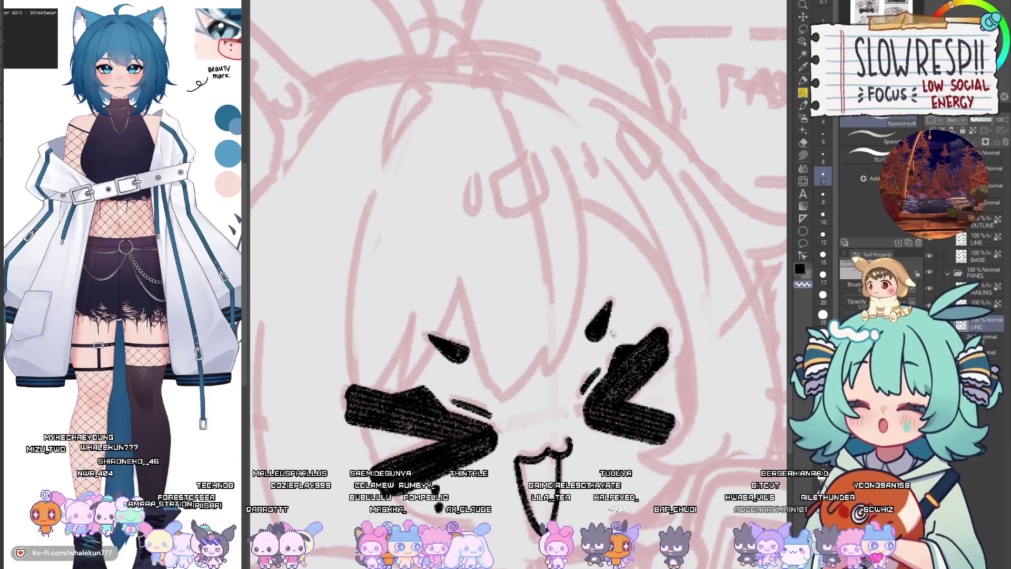
pyautogui.press('^')
pyautogui.press('^')
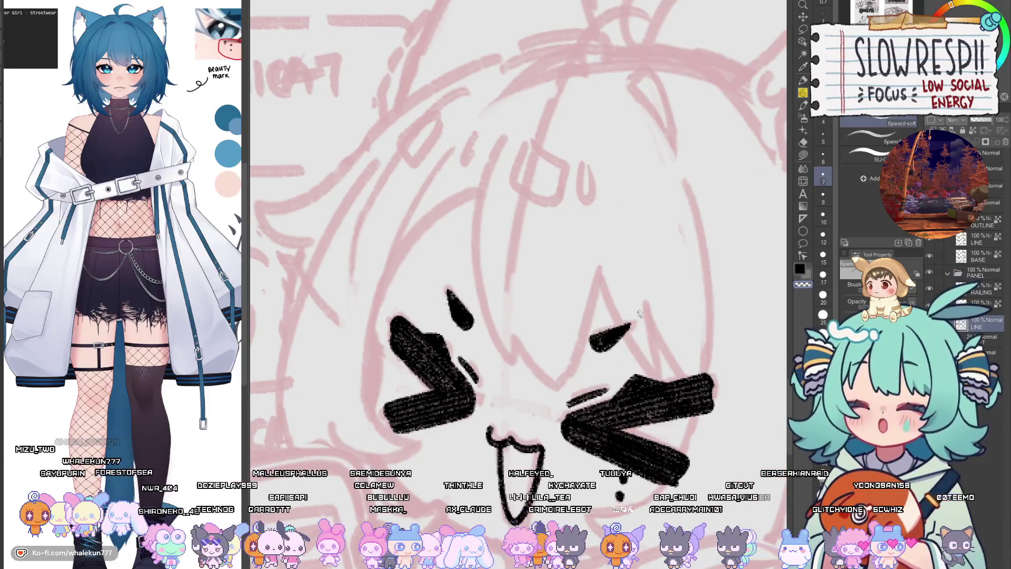
pyautogui.press('-')
pyautogui.press('-')
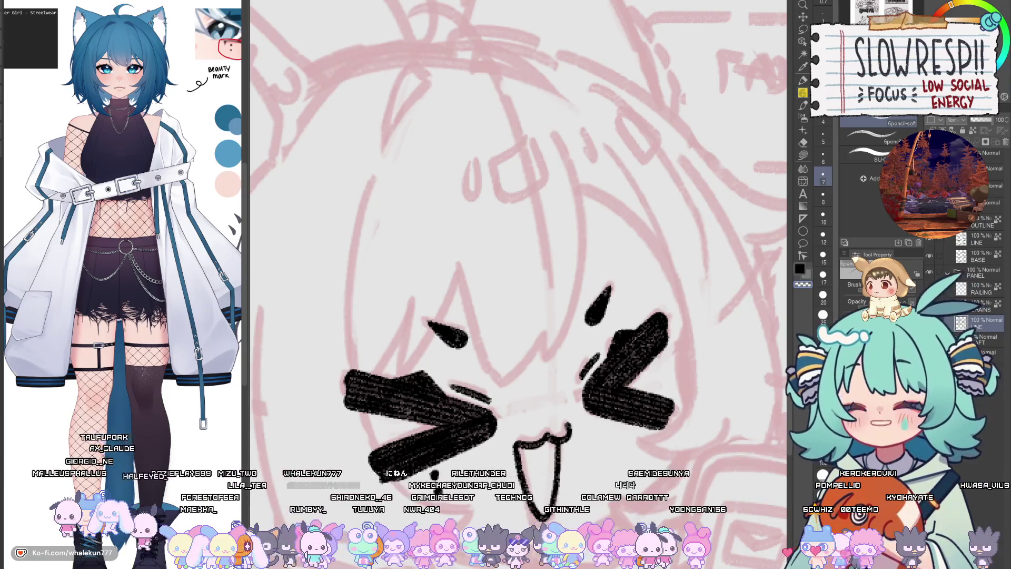
pyautogui.moveTo(653, 463)
pyautogui.mouseDown()
pyautogui.moveTo(681, 349)
pyautogui.moveTo(427, 213)
pyautogui.mouseUp()
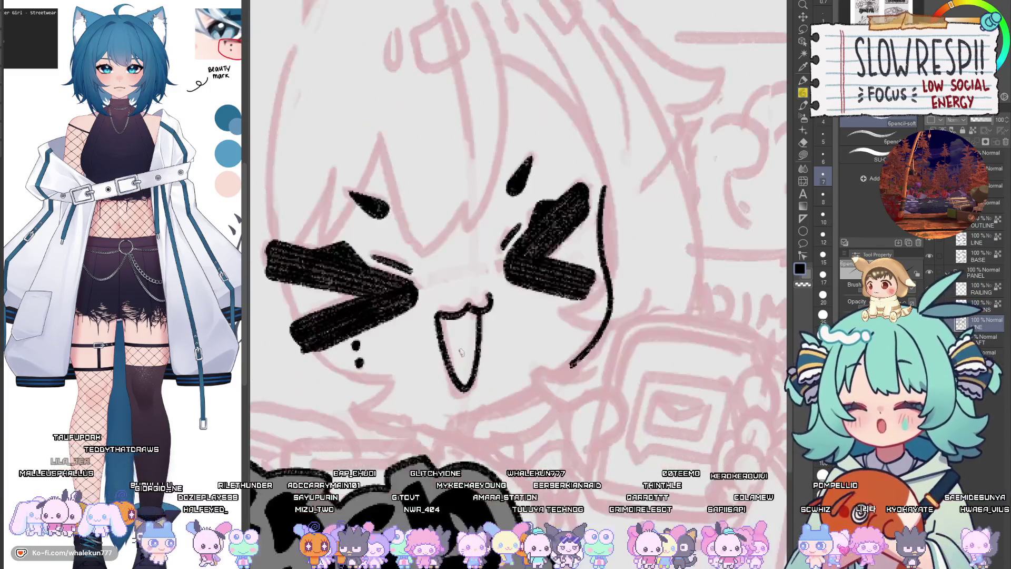
pyautogui.scroll(-2, 602, 416)
pyautogui.hotkey('ctrl', 'z')
pyautogui.scroll(-5, 602, 416)
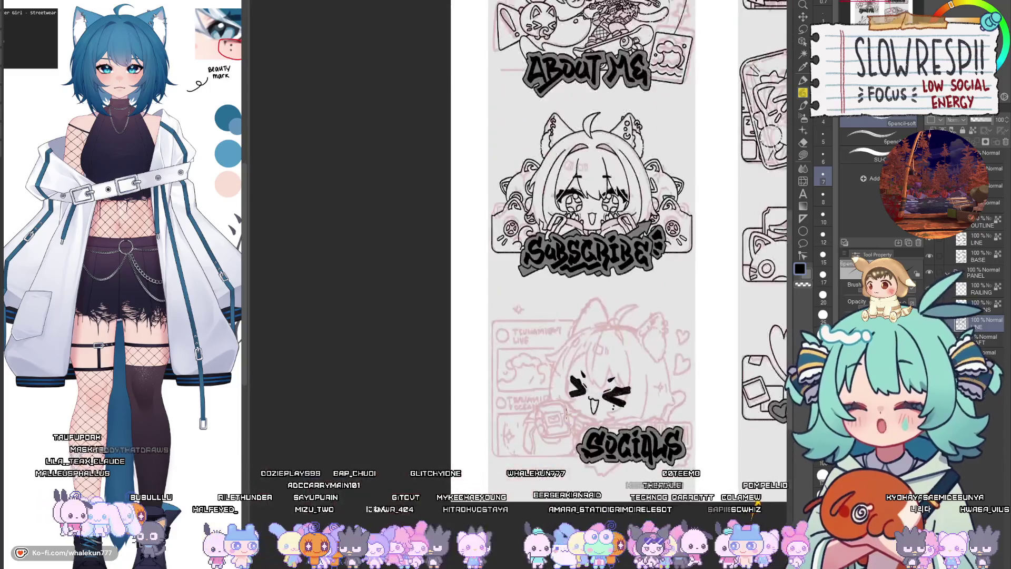
# - Hide the panel lettering layer and zoom in on the chibi face
pyautogui.scroll(2, 611, 451)
pyautogui.scroll(-2, 611, 450)
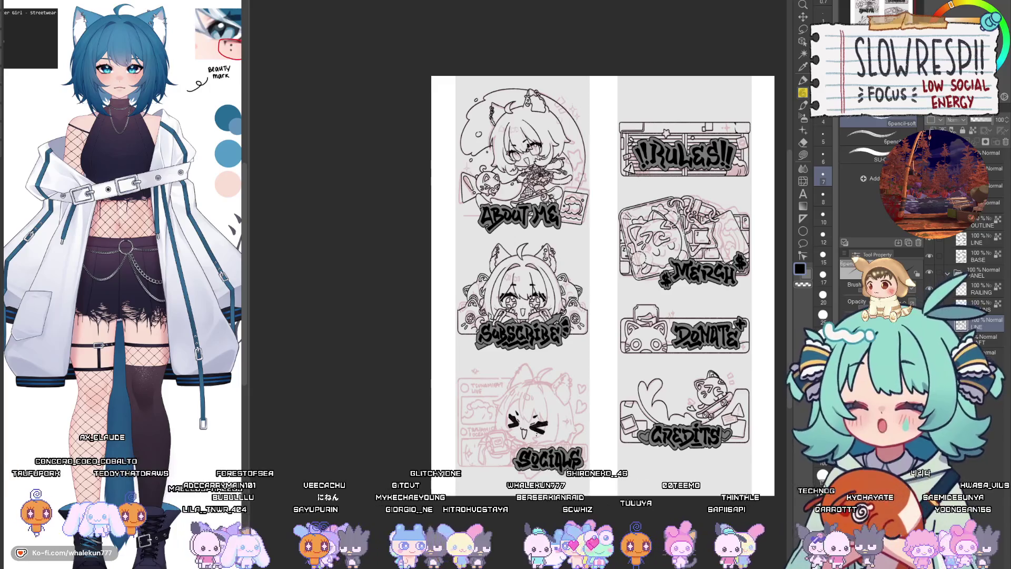
pyautogui.click(930, 238)
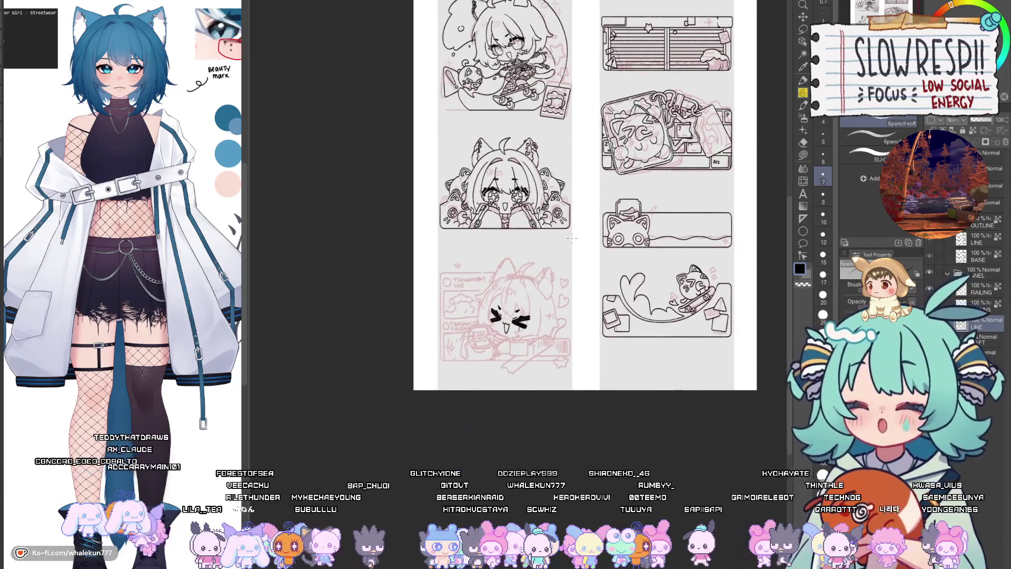
pyautogui.scroll(2, 606, 464)
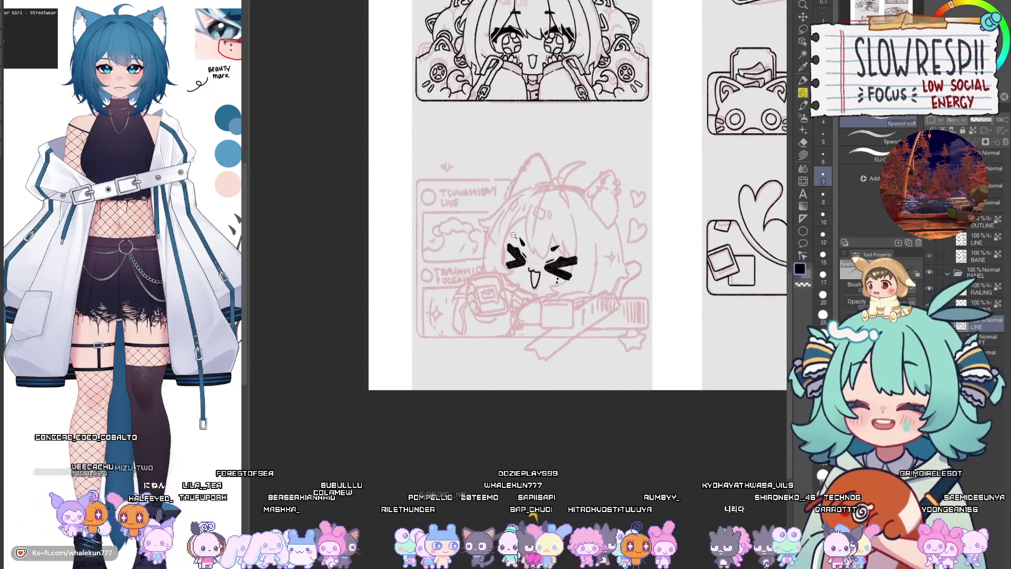
pyautogui.scroll(3, 530, 311)
pyautogui.scroll(1, 530, 311)
# - Ink the left cheek outline of the face as a curved stroke, redrawing overlong attempts
pyautogui.moveTo(480, 227); pyautogui.dragTo(498, 337)
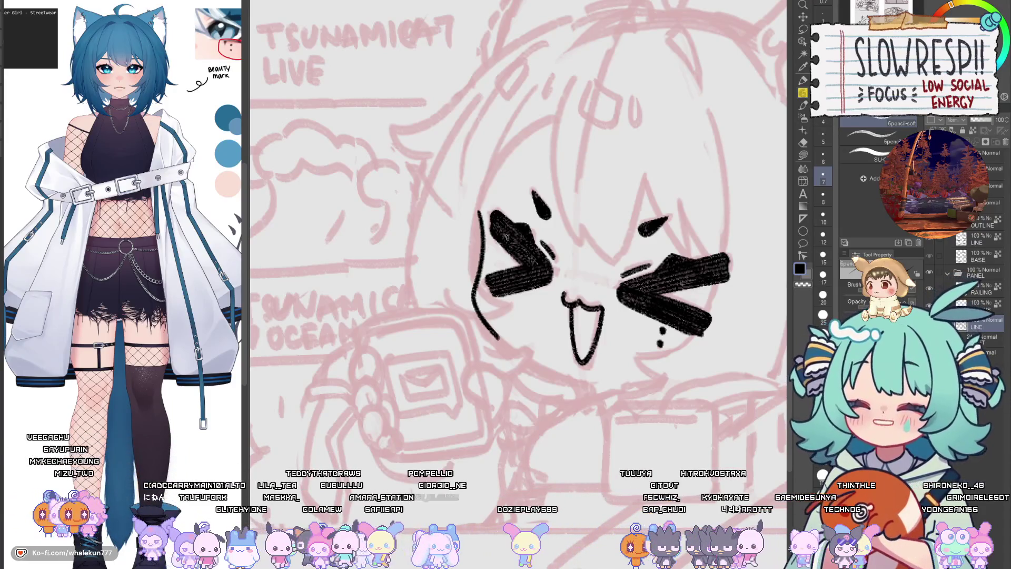
pyautogui.moveTo(508, 236); pyautogui.dragTo(499, 271)
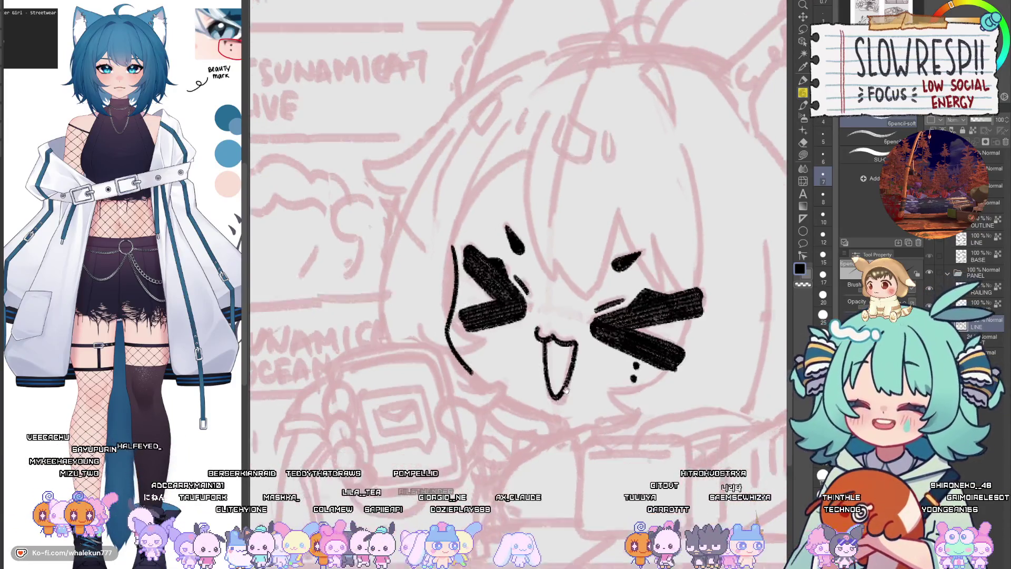
pyautogui.scroll(2, 418, 253)
pyautogui.hotkey('ctrl', 'z')
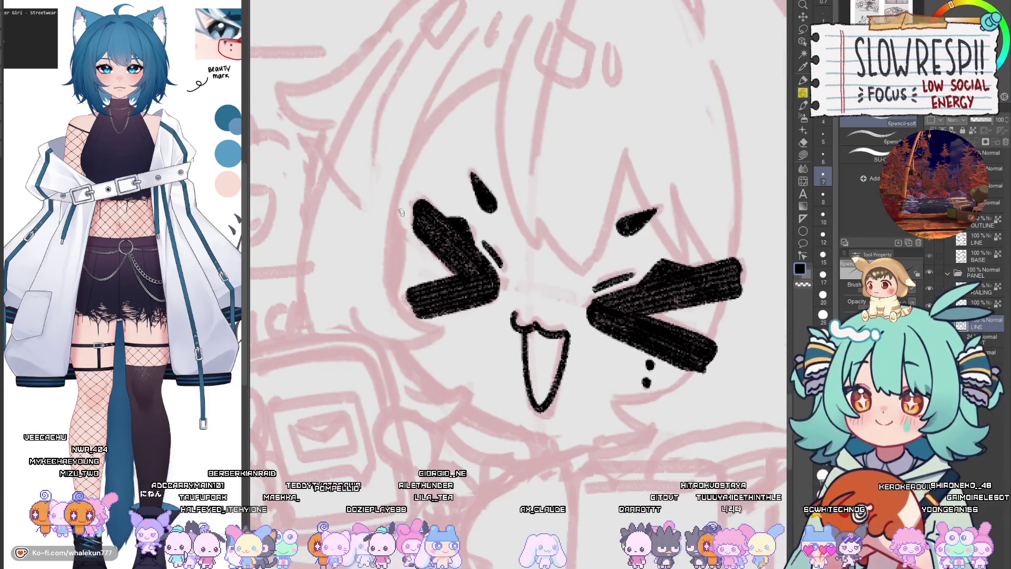
pyautogui.moveTo(399, 211); pyautogui.dragTo(389, 296)
pyautogui.moveTo(404, 239); pyautogui.dragTo(390, 323)
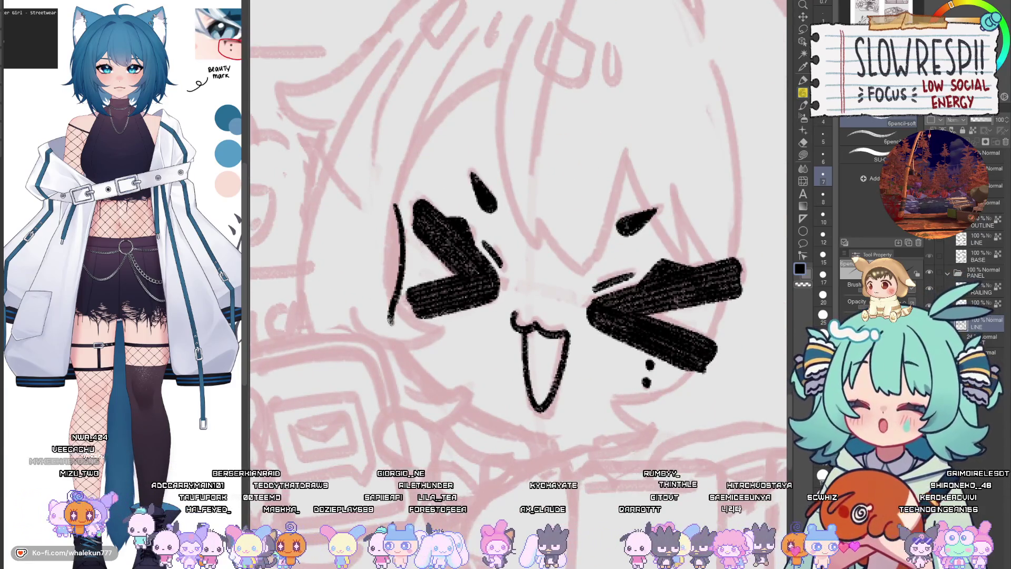
pyautogui.hotkey('ctrl', 'z')
pyautogui.moveTo(400, 258)
pyautogui.mouseDown()
pyautogui.moveTo(391, 298)
pyautogui.moveTo(404, 363)
pyautogui.moveTo(459, 401)
pyautogui.mouseUp()
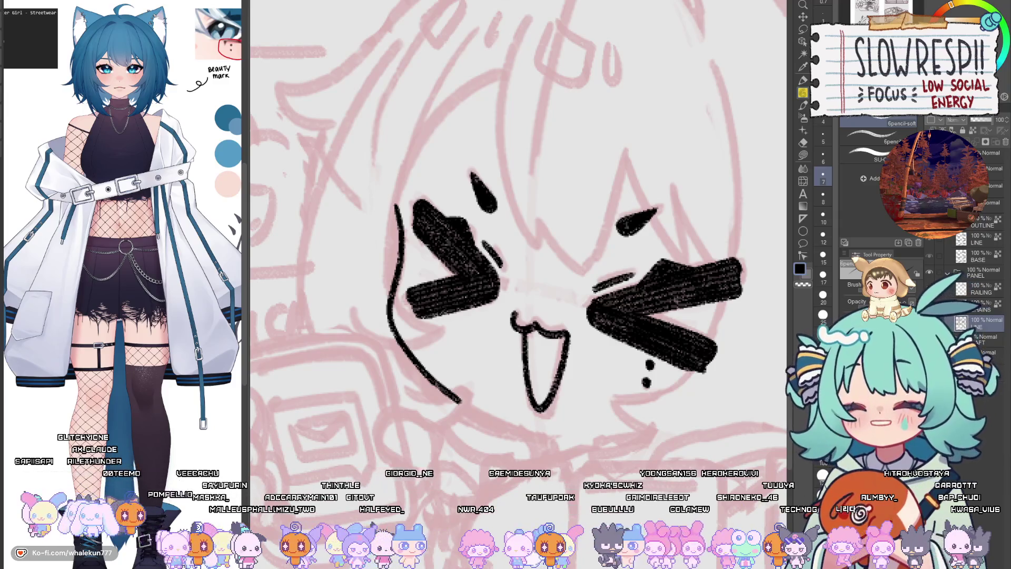
# - Extend the cheek line along the jaw to the chin, then check it mirrored
pyautogui.moveTo(526, 263); pyautogui.dragTo(479, 180)
pyautogui.hotkey('ctrl', 'z')
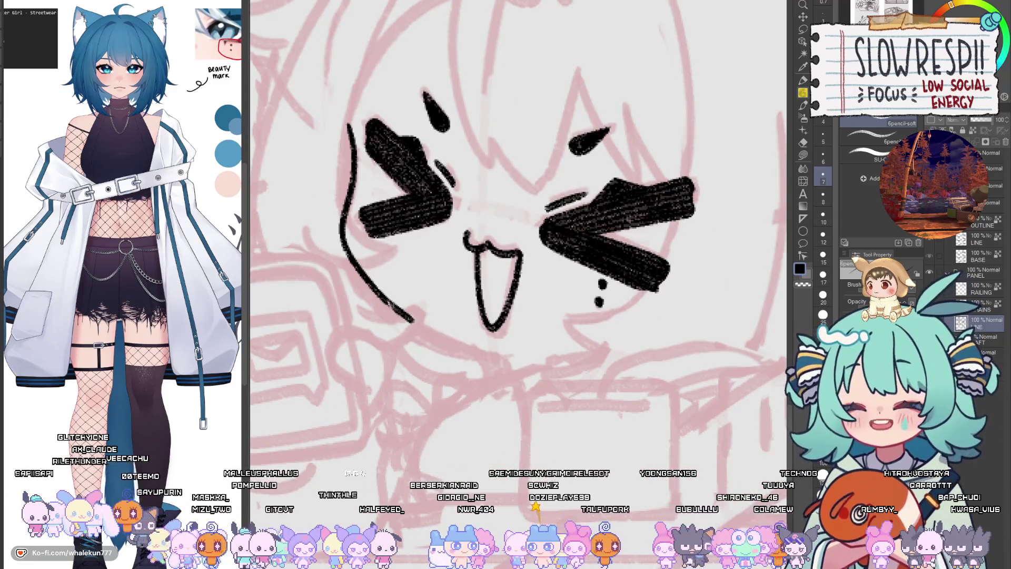
pyautogui.moveTo(369, 285); pyautogui.dragTo(413, 321)
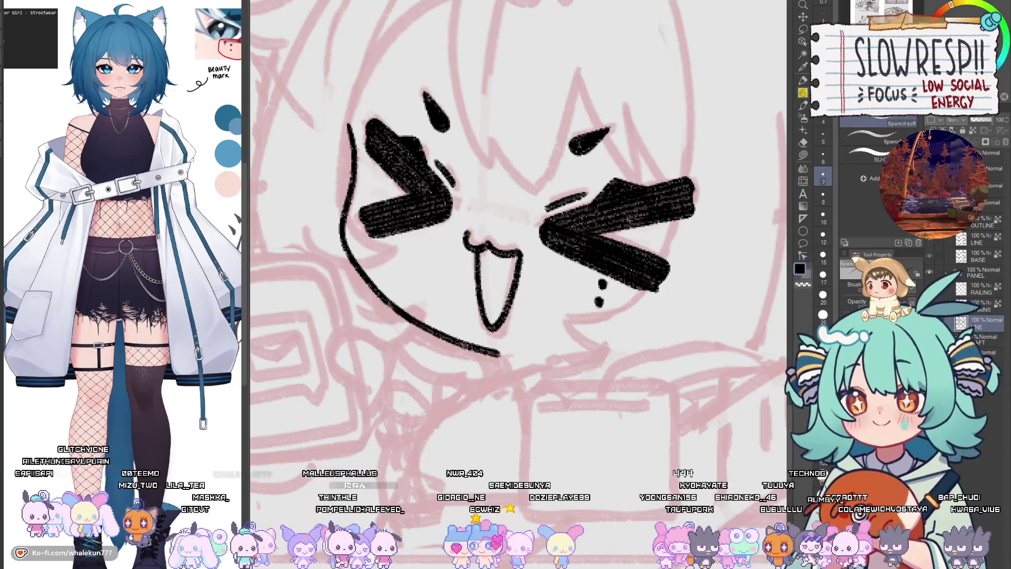
pyautogui.hotkey('ctrl', 'z')
pyautogui.hotkey('ctrl', 'y')
pyautogui.hotkey('ctrl', 'z')
pyautogui.moveTo(400, 308); pyautogui.dragTo(505, 357)
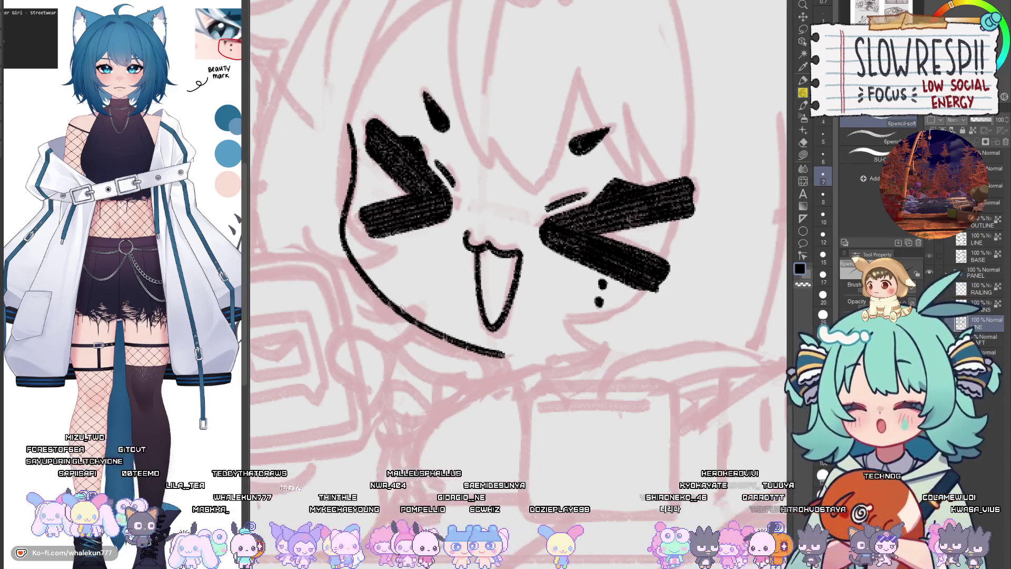
pyautogui.press('h')
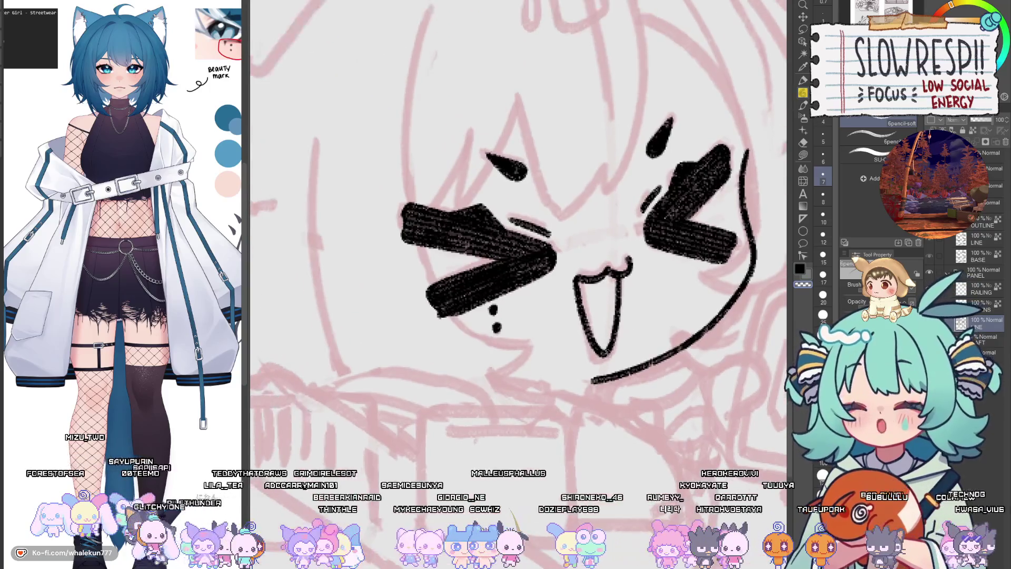
pyautogui.press('h')
pyautogui.scroll(-5, 565, 389)
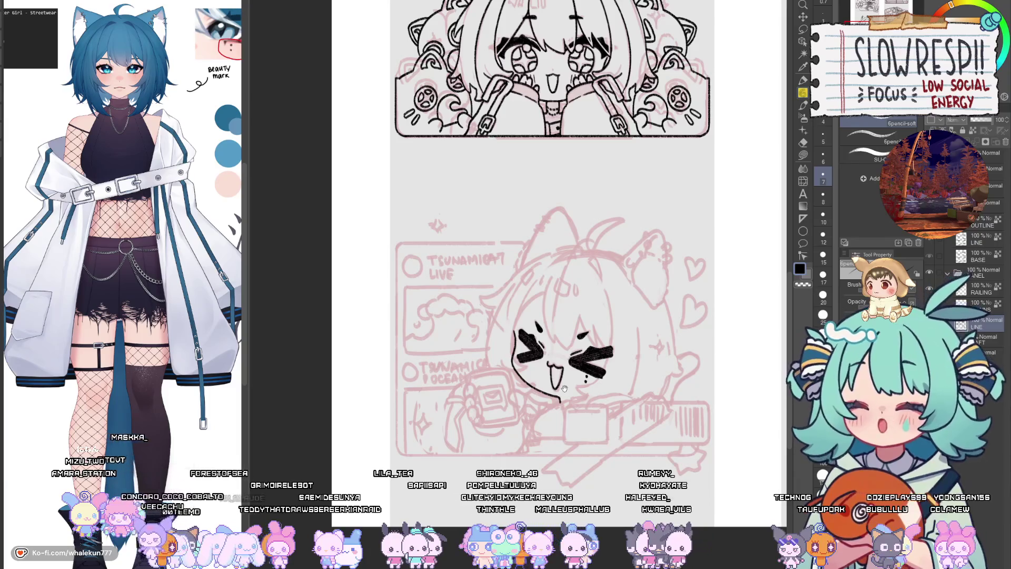
# - Zoom in on the chibi face and mirror the canvas to judge its balance
pyautogui.moveTo(565, 388); pyautogui.dragTo(539, 400)
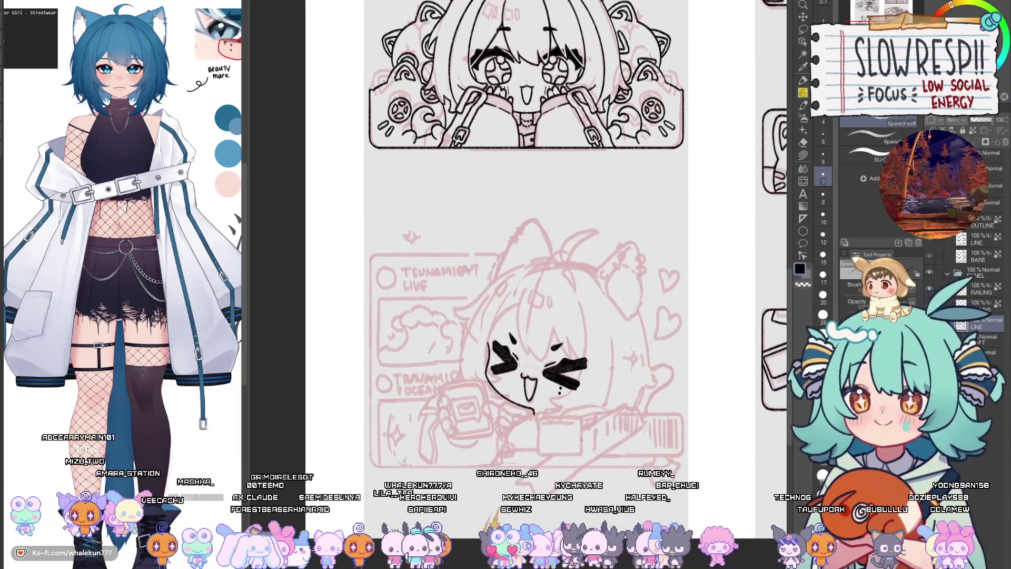
pyautogui.press('h')
pyautogui.press('h')
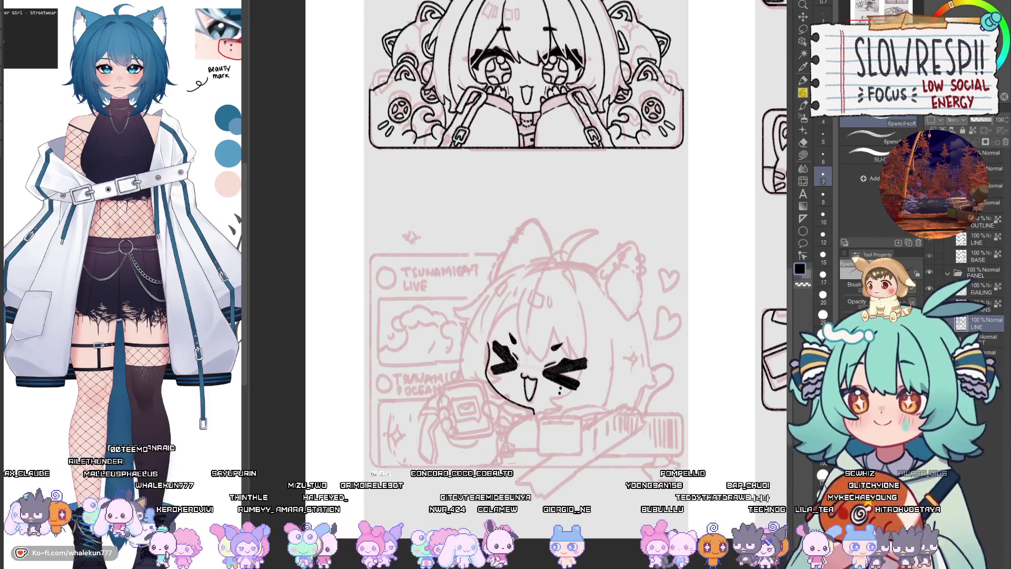
pyautogui.scroll(1, 573, 312)
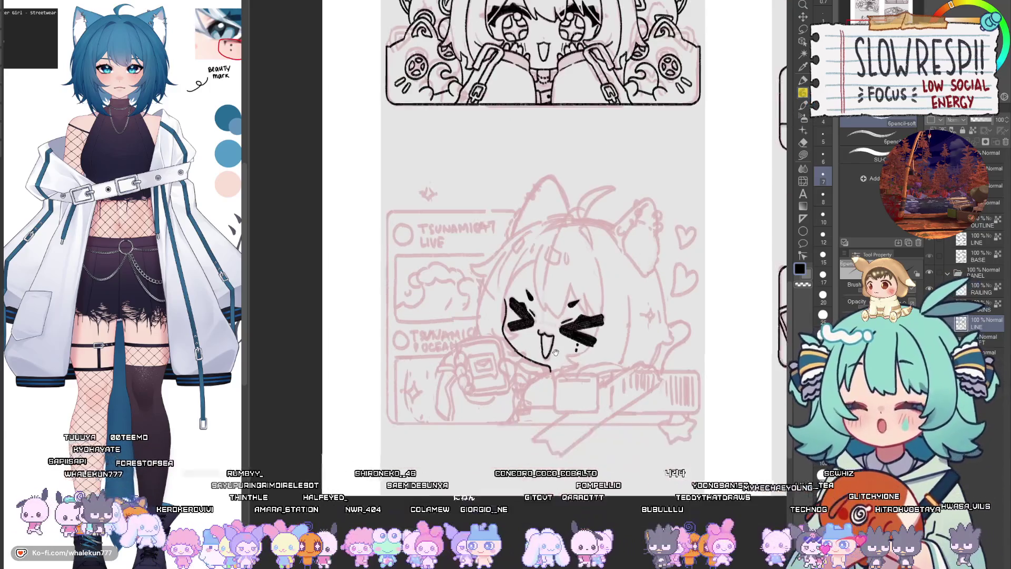
pyautogui.scroll(3, 574, 313)
pyautogui.press('h')
pyautogui.moveTo(601, 340); pyautogui.dragTo(651, 328)
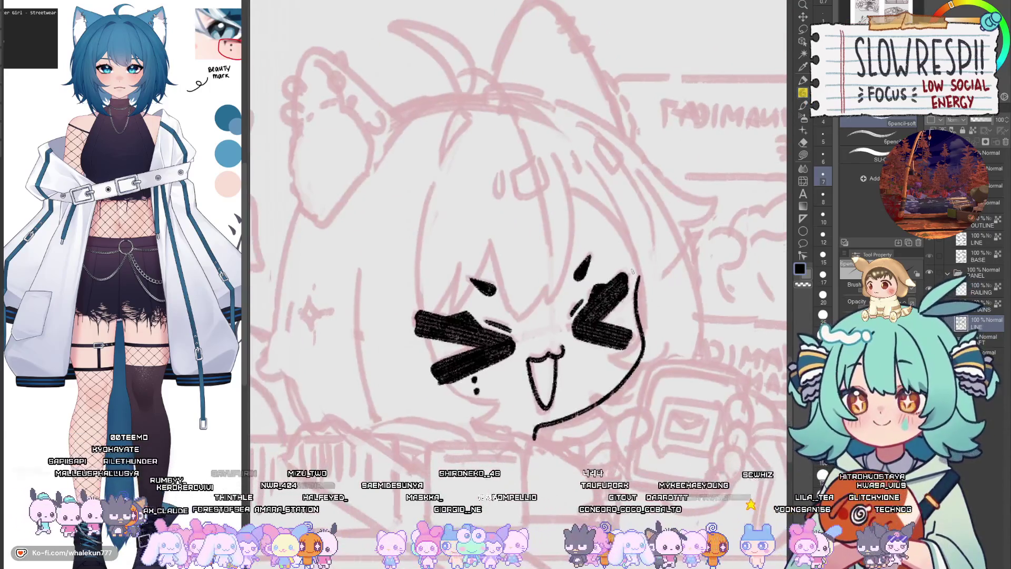
pyautogui.press('e')
pyautogui.press('p')
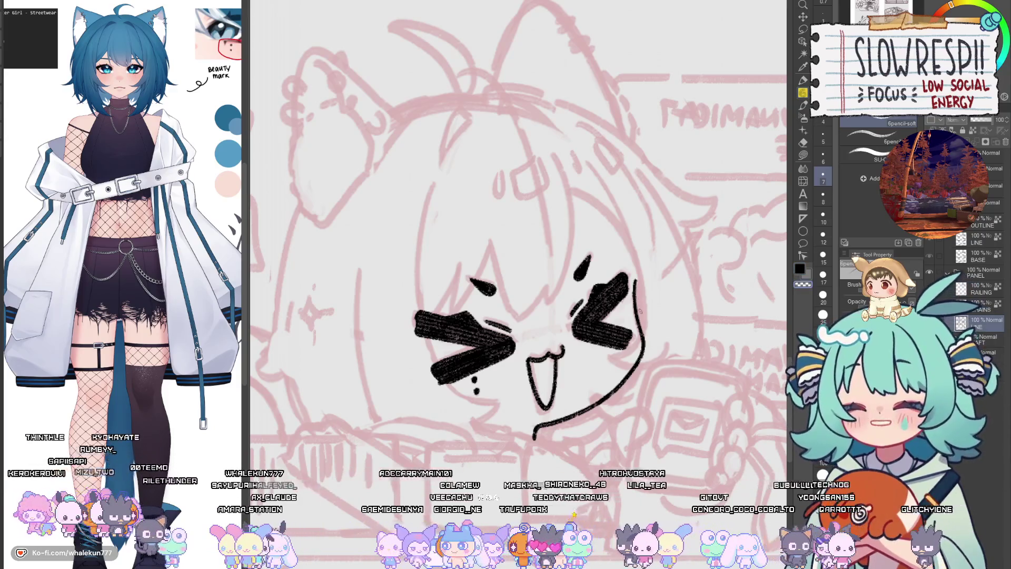
pyautogui.press('h')
pyautogui.moveTo(490, 323); pyautogui.dragTo(571, 398)
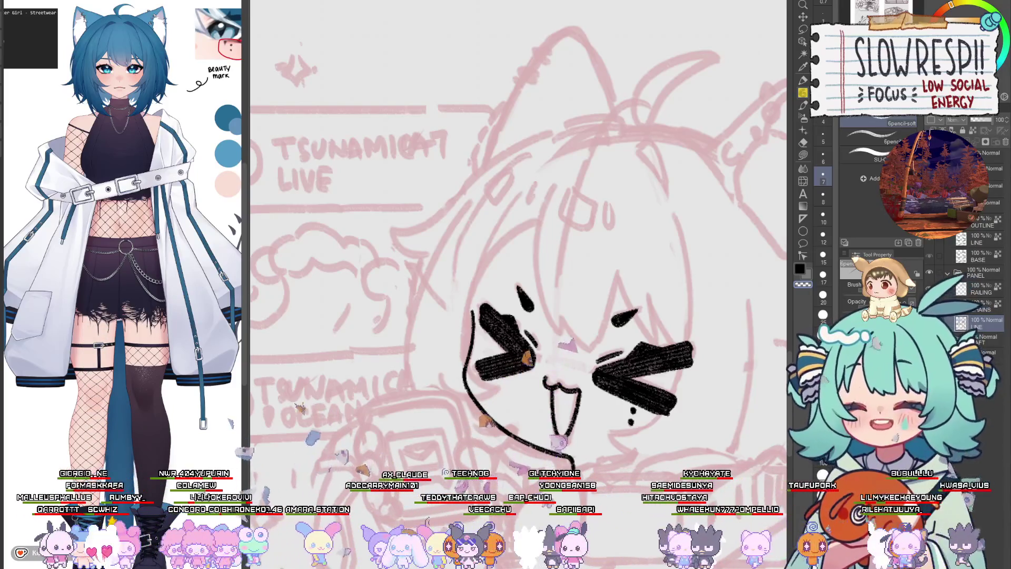
pyautogui.press('h')
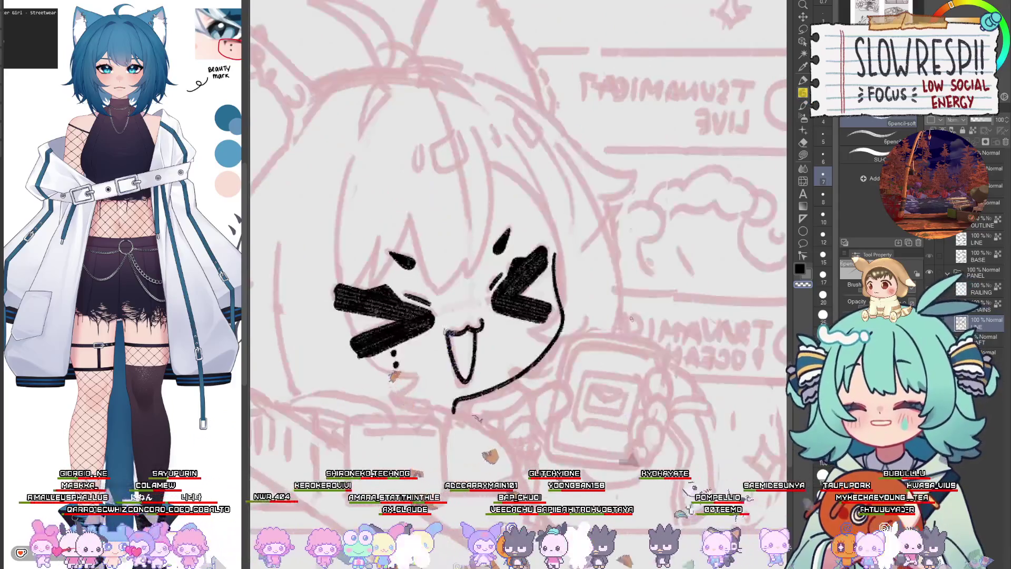
pyautogui.press('h')
pyautogui.scroll(2, 642, 452)
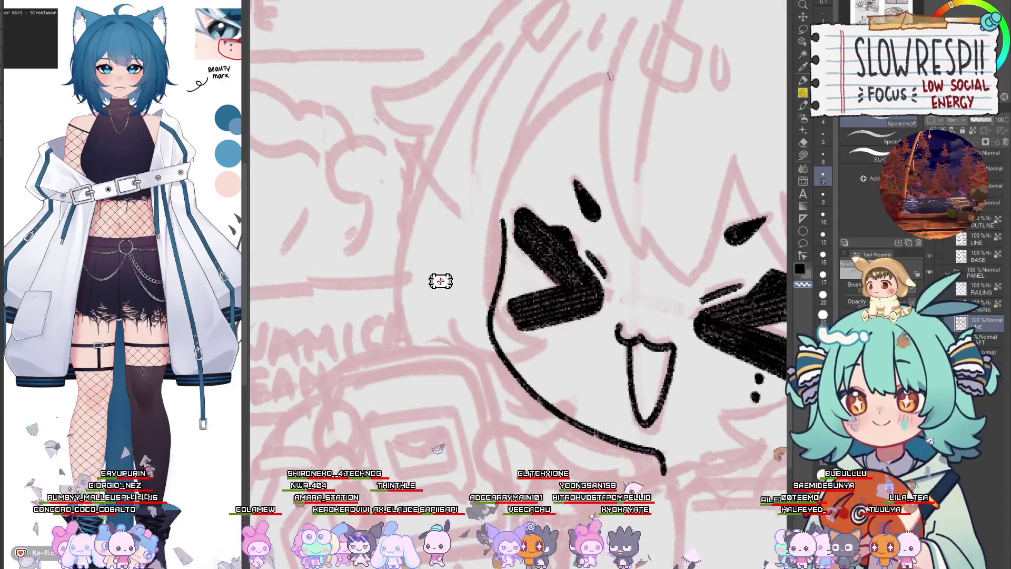
pyautogui.scroll(-3, 440, 316)
pyautogui.scroll(-2, 618, 223)
pyautogui.scroll(-2, 618, 223)
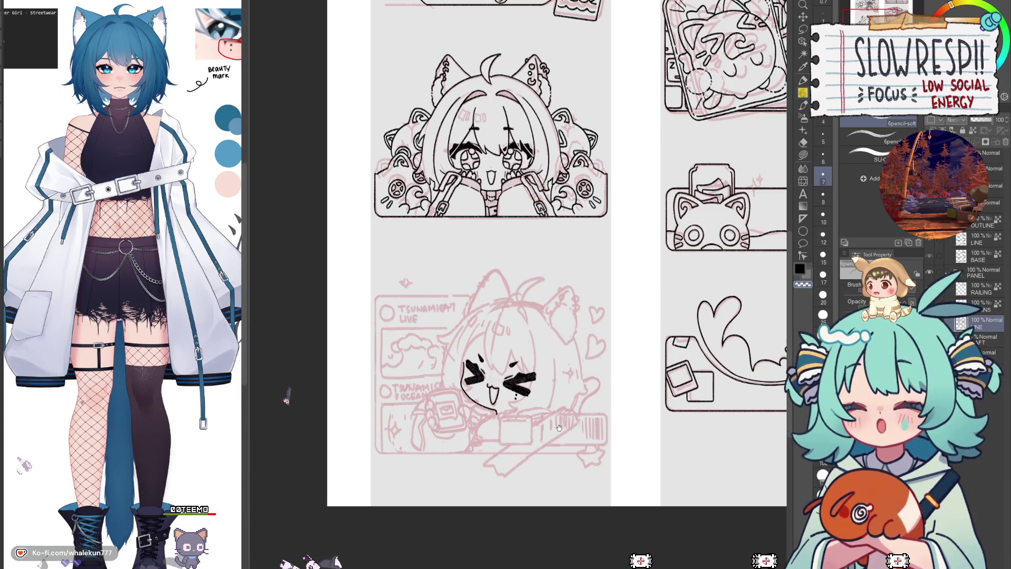
# - Zoom in on the lower pink sketch, briefly mirroring the view to check it
pyautogui.moveTo(559, 427); pyautogui.dragTo(559, 348)
pyautogui.scroll(3, 559, 348)
pyautogui.press('h')
pyautogui.press('h')
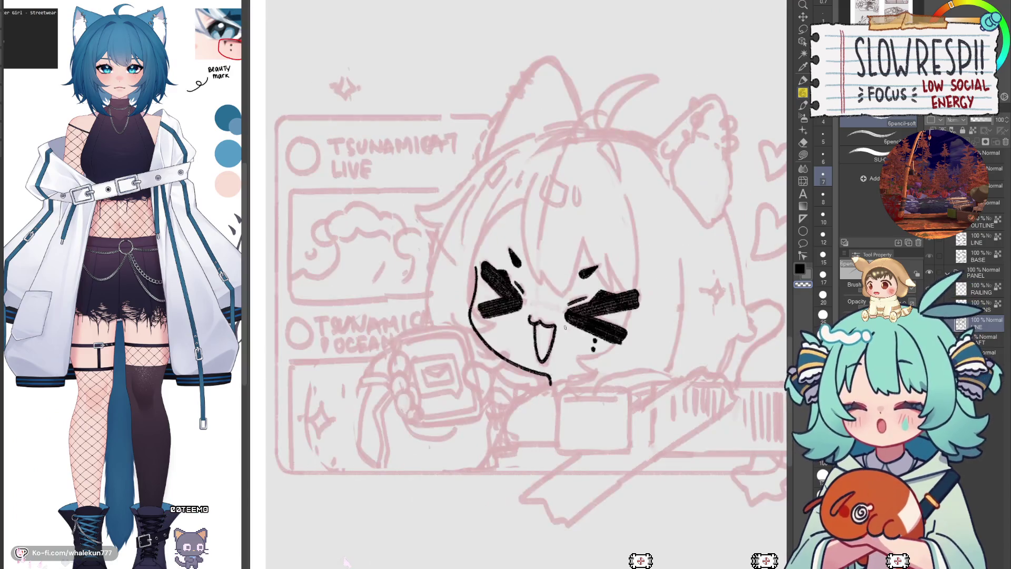
pyautogui.scroll(1, 566, 328)
pyautogui.scroll(2, 564, 327)
pyautogui.scroll(1, 563, 326)
pyautogui.scroll(1, 561, 327)
pyautogui.scroll(1, 561, 327)
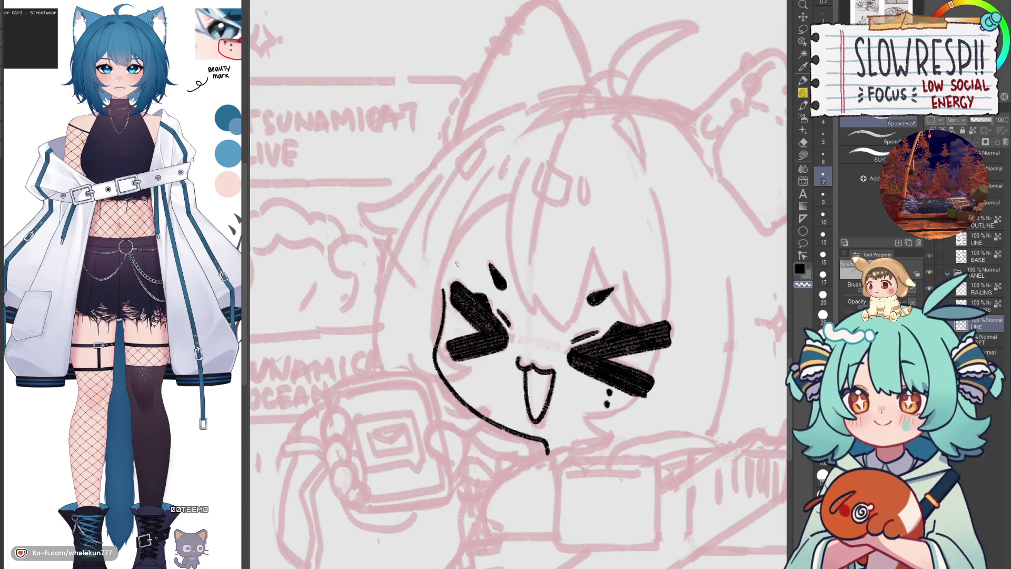
pyautogui.scroll(-3, 455, 273)
pyautogui.scroll(-3, 474, 295)
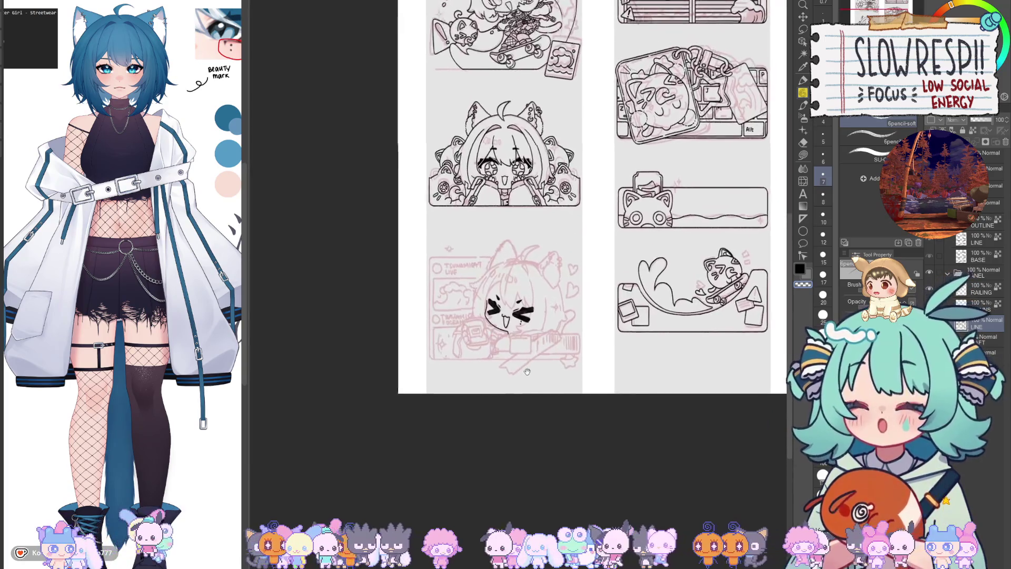
pyautogui.scroll(2, 537, 350)
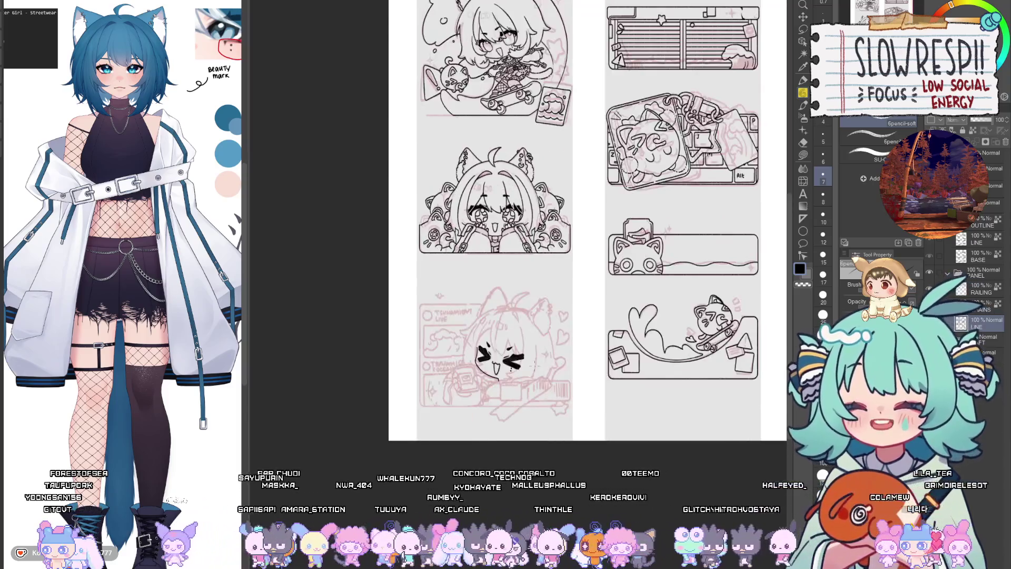
# - Pan across the lower panels and zoom back onto the Socials chibi face
pyautogui.moveTo(558, 366); pyautogui.dragTo(535, 456)
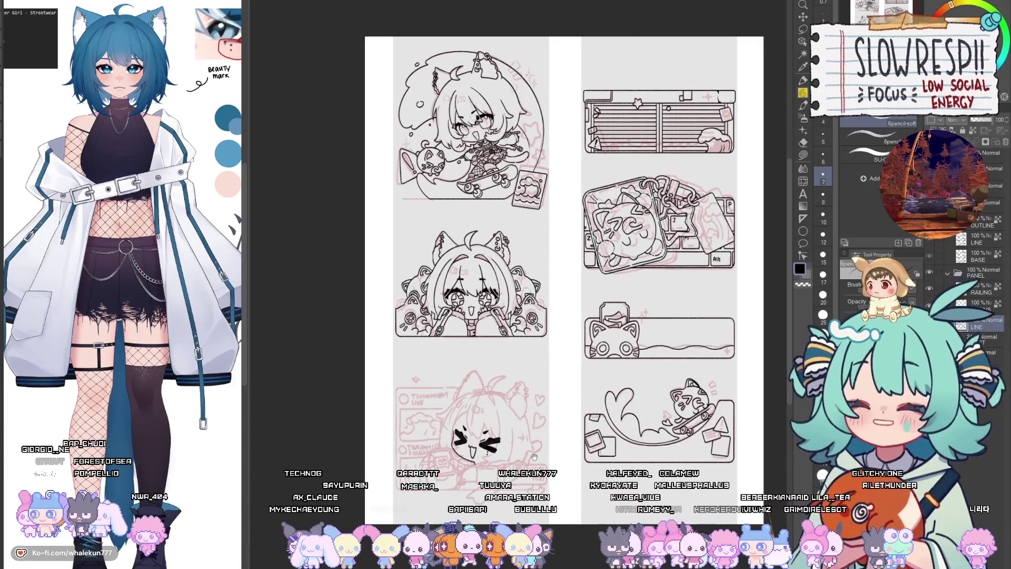
pyautogui.moveTo(535, 456); pyautogui.dragTo(552, 371)
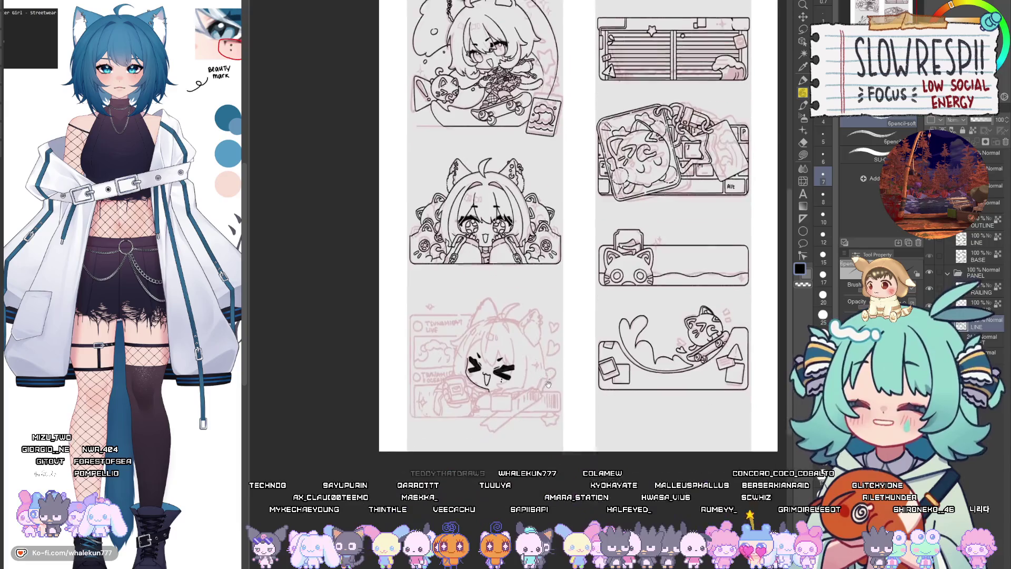
pyautogui.scroll(5, 480, 329)
pyautogui.scroll(2, 474, 338)
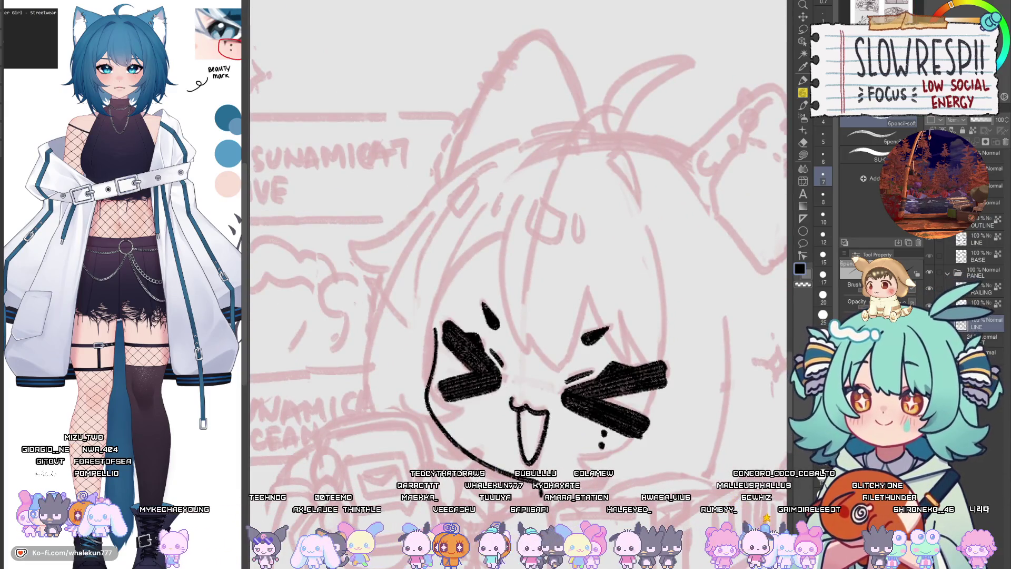
pyautogui.scroll(-10, 385, 464)
pyautogui.scroll(10, 392, 466)
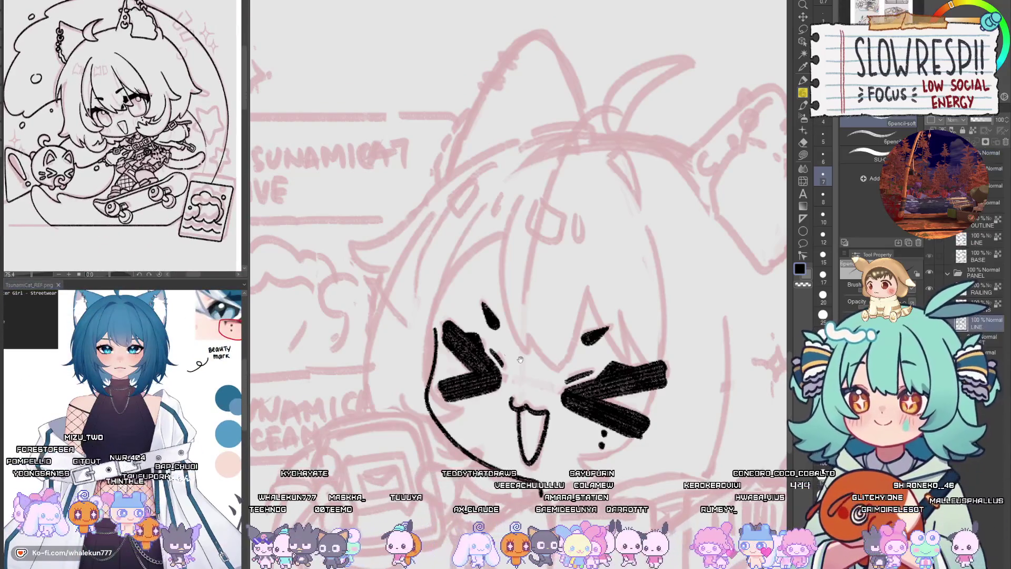
# - Undo the stray ink strokes running down the face from the head top
pyautogui.moveTo(535, 202); pyautogui.dragTo(490, 181)
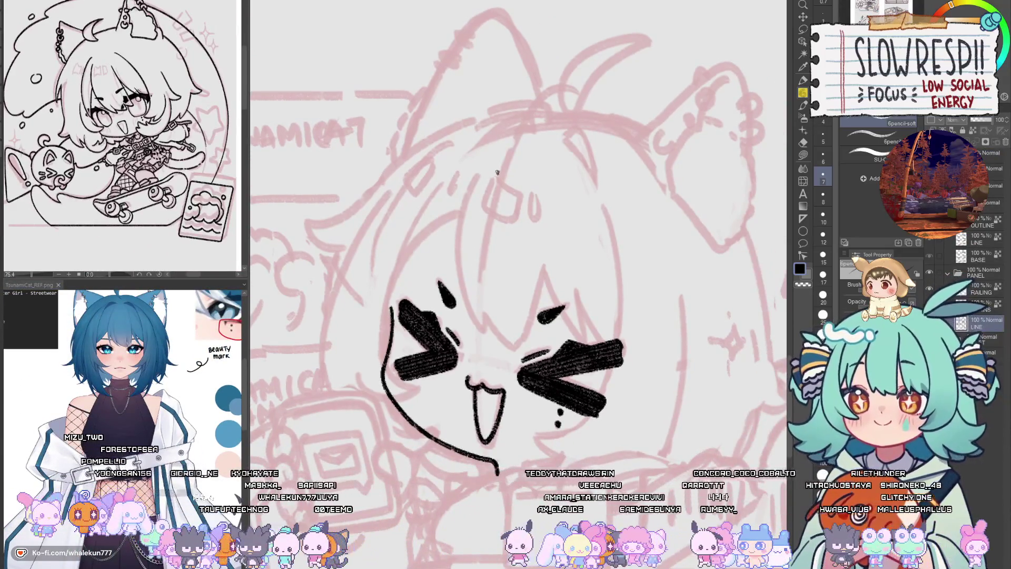
pyautogui.moveTo(500, 180)
pyautogui.mouseDown()
pyautogui.moveTo(482, 169)
pyautogui.moveTo(493, 335)
pyautogui.mouseUp()
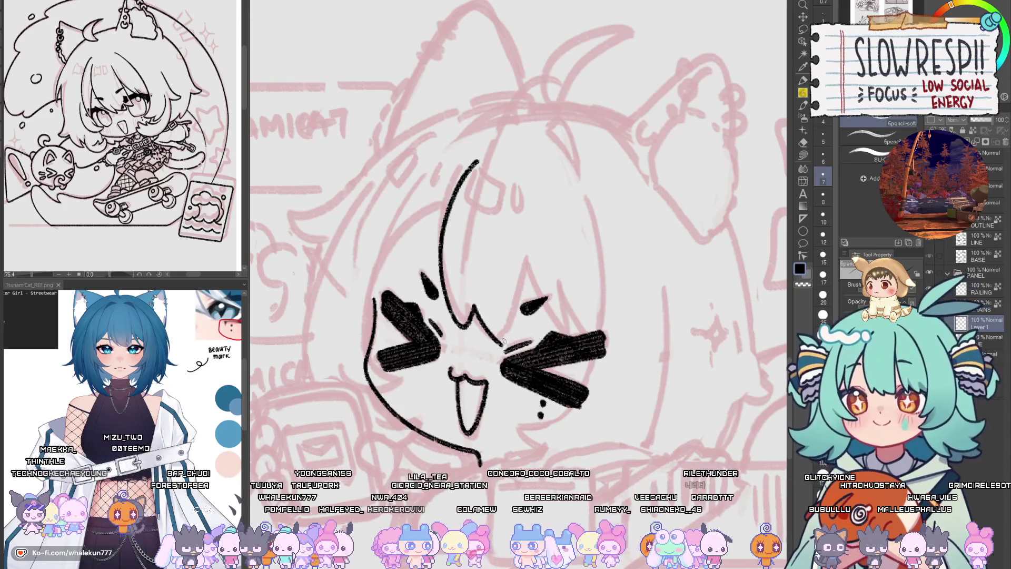
pyautogui.hotkey('ctrl', 'z')
pyautogui.moveTo(480, 157); pyautogui.dragTo(436, 237)
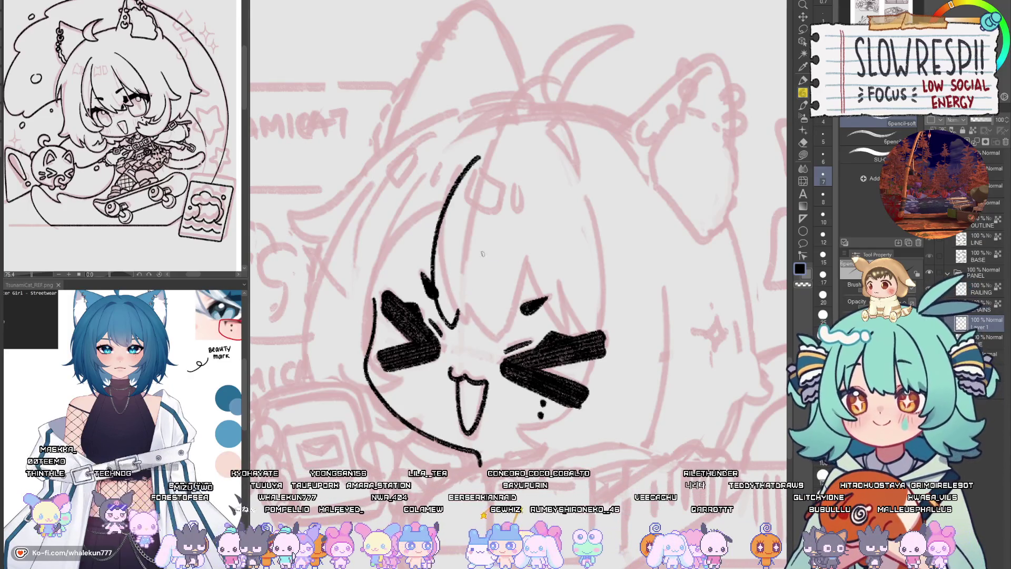
pyautogui.hotkey('ctrl', 'z')
# - Lasso the accent mark above the eye and move it up and left
pyautogui.press('h')
pyautogui.press('h')
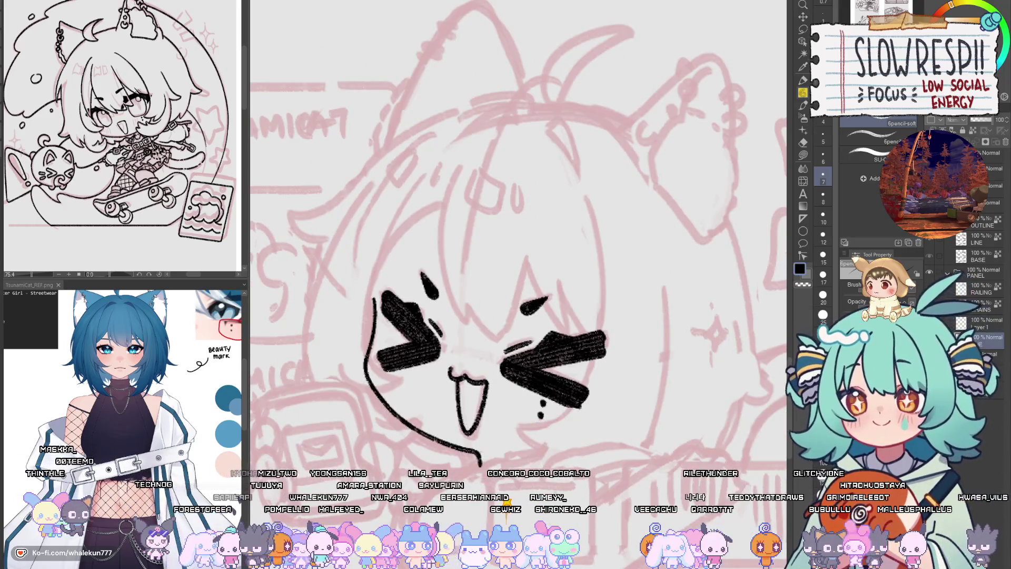
pyautogui.press('m')
pyautogui.moveTo(555, 276); pyautogui.dragTo(520, 291)
pyautogui.press('k')
pyautogui.press('h')
pyautogui.press('m')
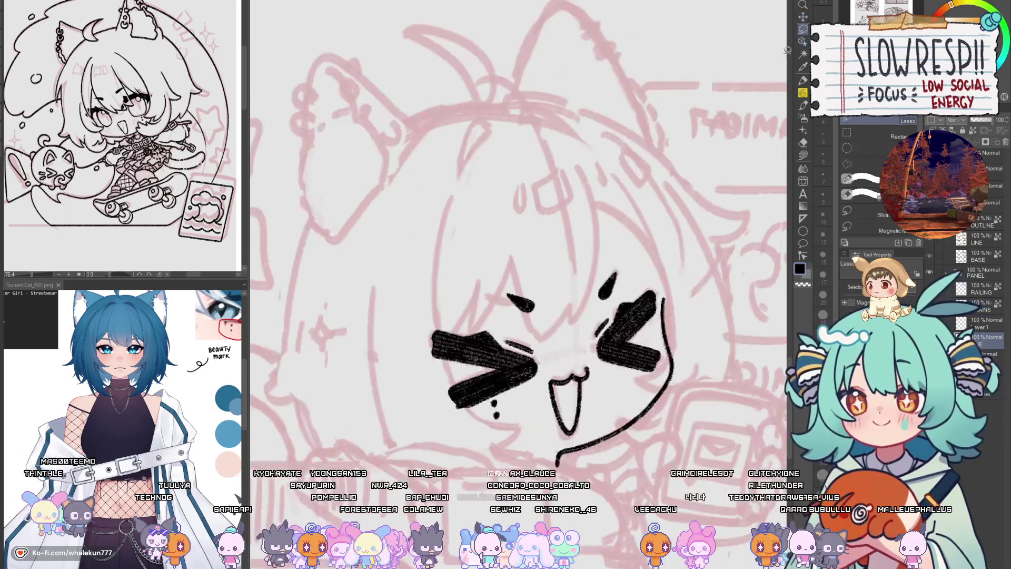
# - Shift the teardrop mark left, deselect, and return to the pencil on Layer 1
pyautogui.moveTo(591, 301)
pyautogui.mouseDown()
pyautogui.moveTo(621, 266)
pyautogui.moveTo(599, 294)
pyautogui.mouseUp()
pyautogui.press('k')
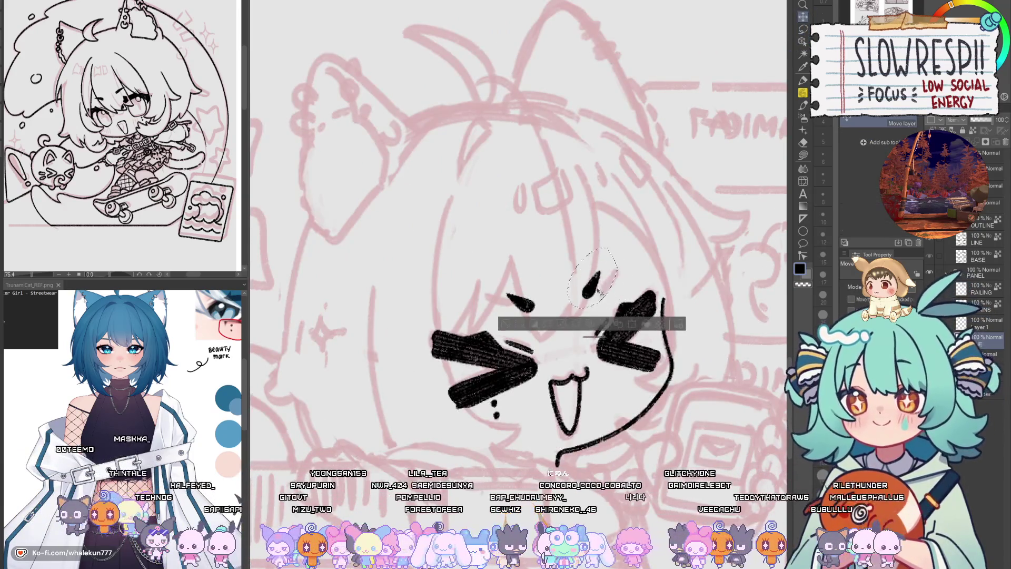
pyautogui.hotkey('ctrl', 'd')
pyautogui.press('h')
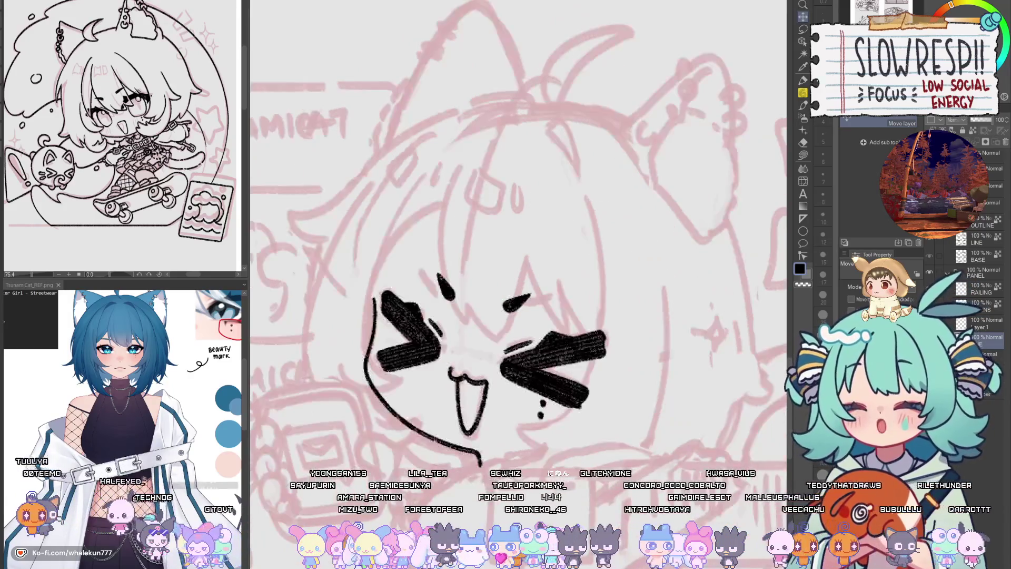
pyautogui.press('p')
pyautogui.click(985, 326)
pyautogui.moveTo(631, 383); pyautogui.dragTo(652, 393)
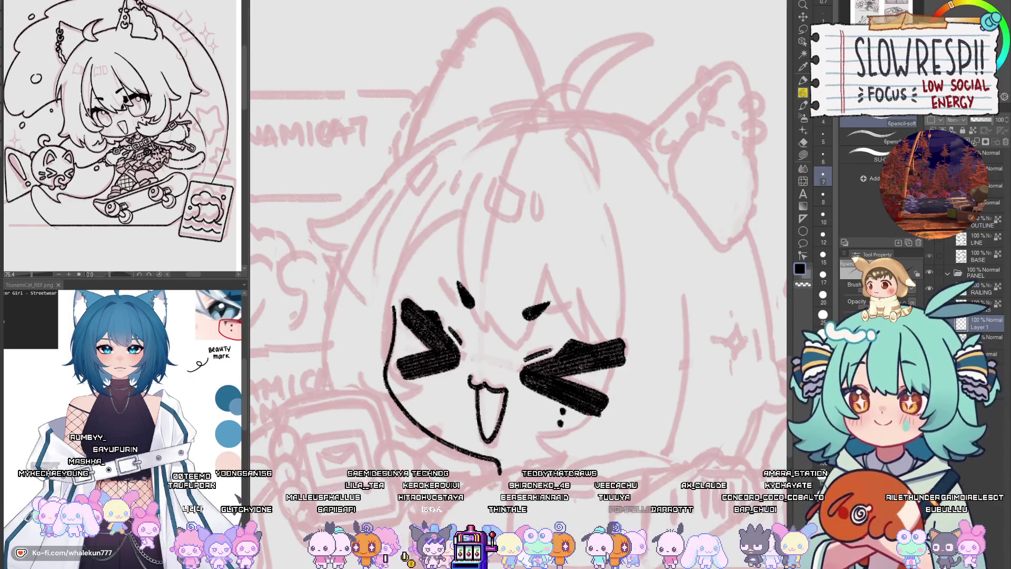
# - Ink a bang strand curving down beside the left eye
pyautogui.moveTo(563, 399); pyautogui.dragTo(601, 375)
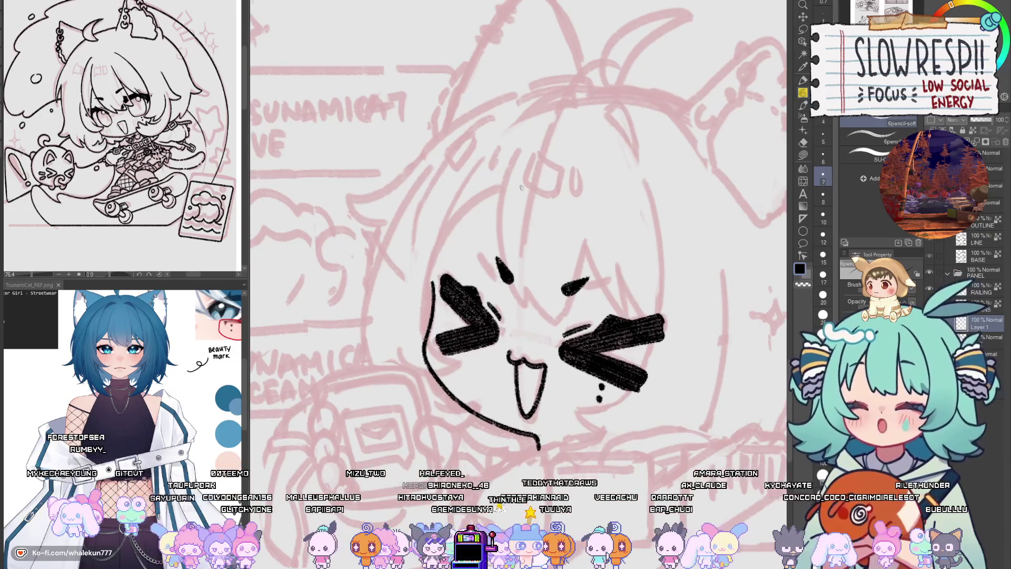
pyautogui.moveTo(529, 184); pyautogui.dragTo(503, 266)
pyautogui.hotkey('ctrl', 'z')
pyautogui.moveTo(540, 157)
pyautogui.mouseDown()
pyautogui.moveTo(504, 266)
pyautogui.moveTo(531, 318)
pyautogui.mouseUp()
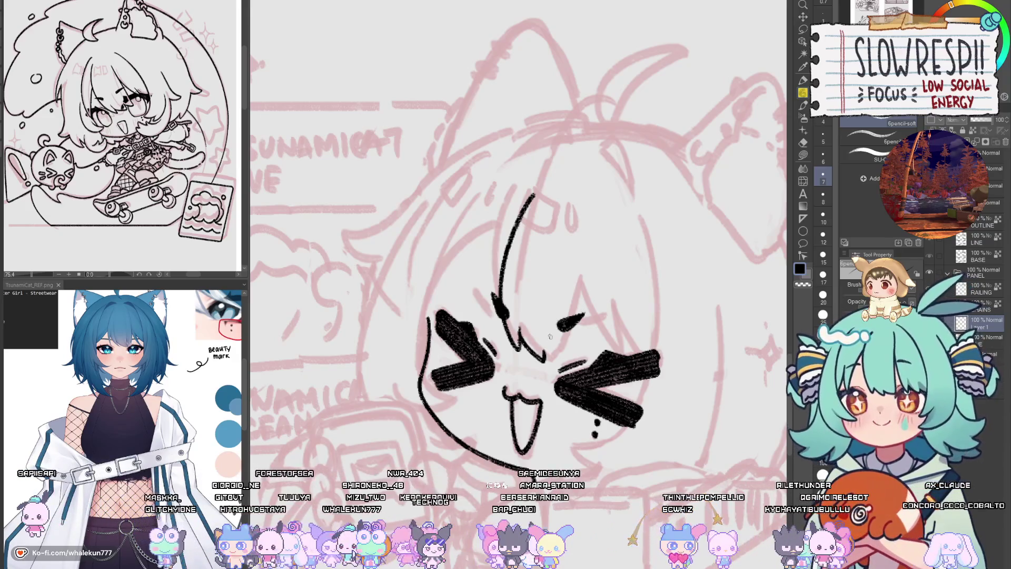
pyautogui.moveTo(550, 336); pyautogui.dragTo(521, 363)
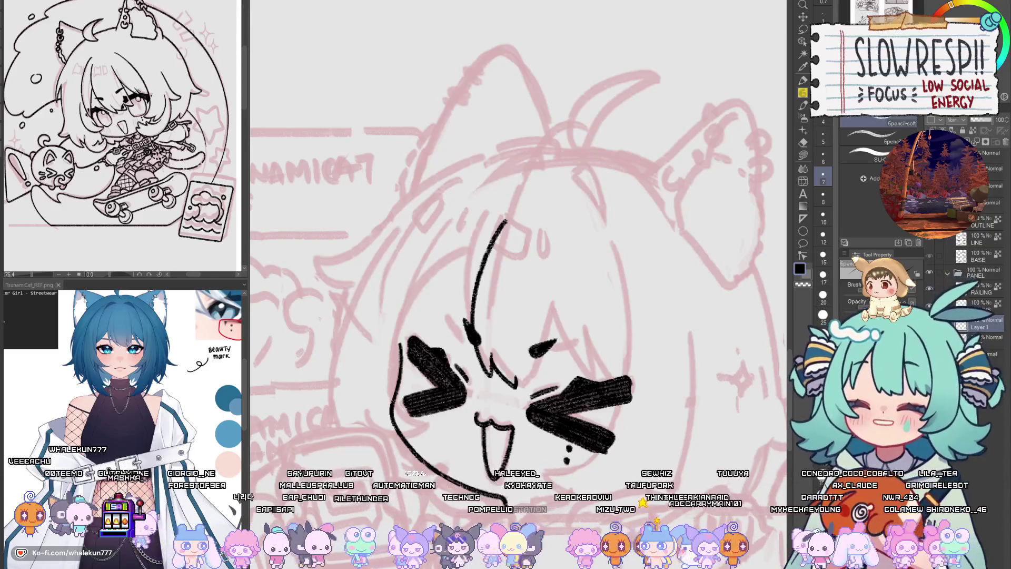
# - Check the bangs in the mirrored view, then switch back to the soft pencil
pyautogui.moveTo(505, 285); pyautogui.dragTo(515, 239)
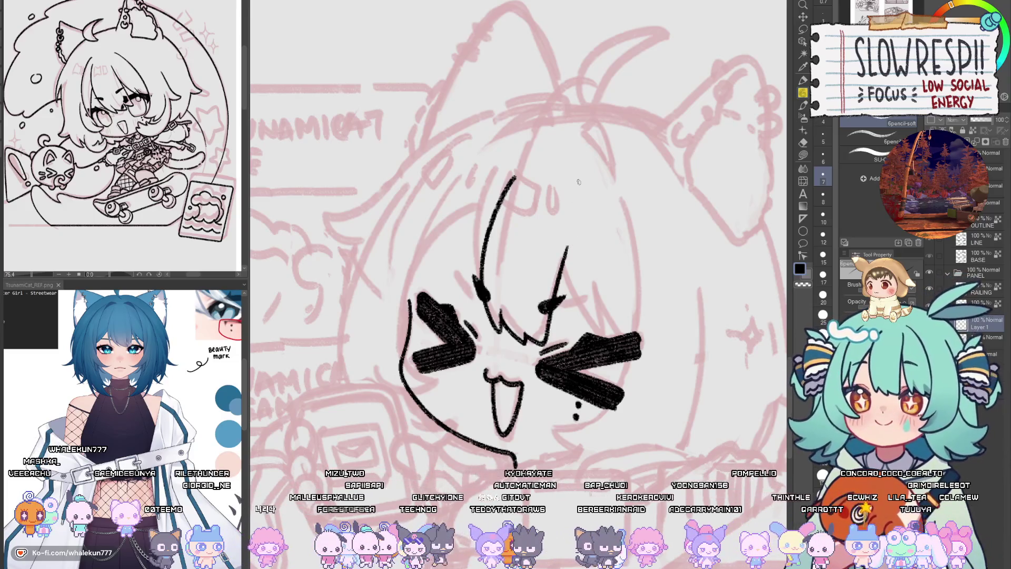
pyautogui.moveTo(578, 182)
pyautogui.mouseDown()
pyautogui.moveTo(553, 261)
pyautogui.moveTo(585, 274)
pyautogui.mouseUp()
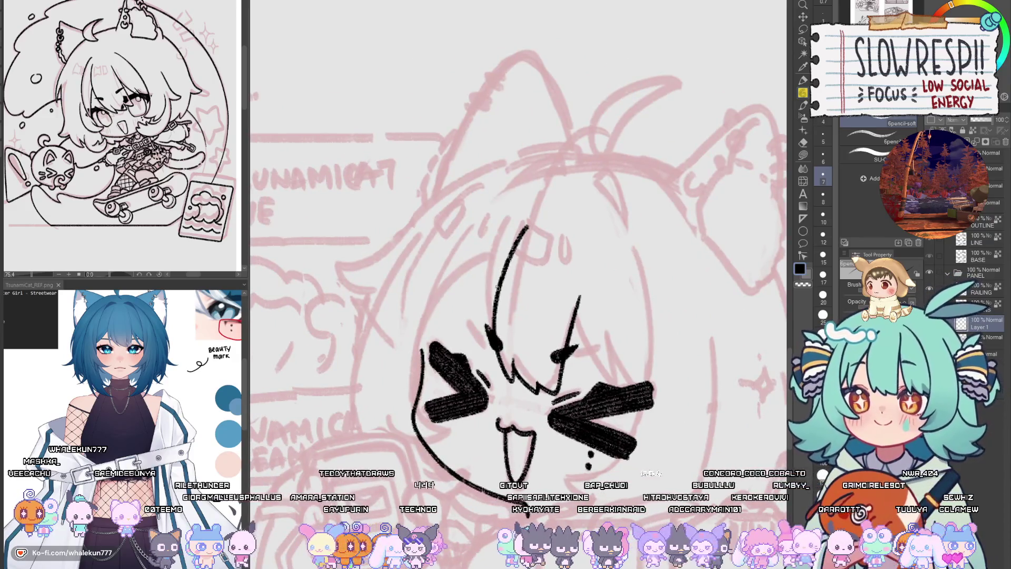
pyautogui.press('h')
pyautogui.press('k')
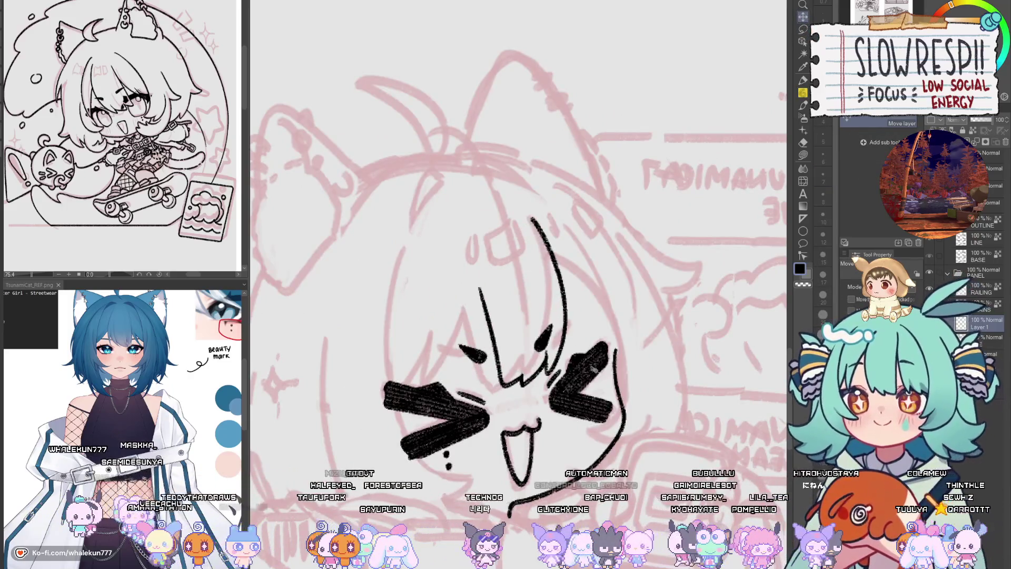
pyautogui.press('h')
pyautogui.press('b')
pyautogui.moveTo(702, 180); pyautogui.dragTo(644, 142)
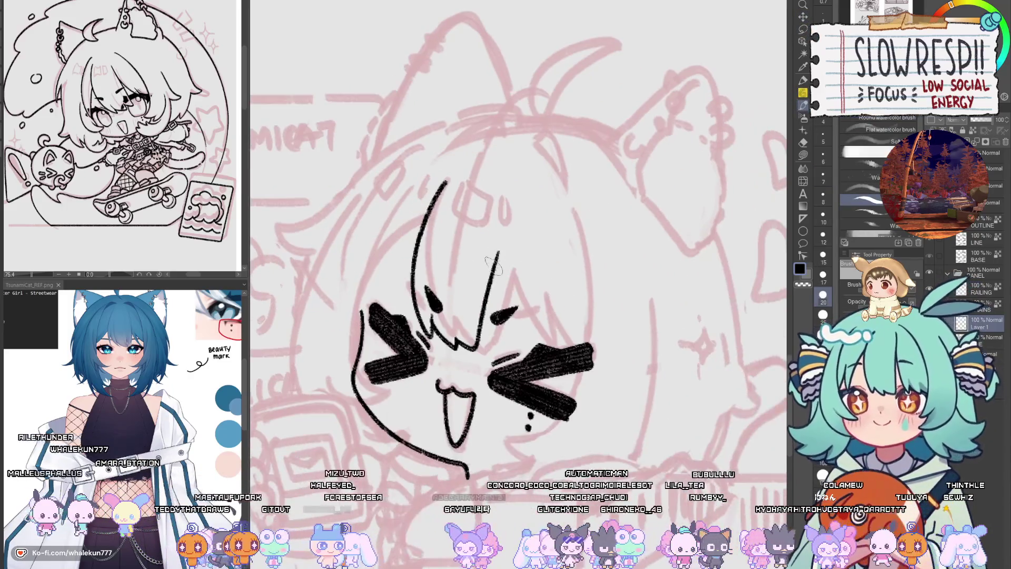
pyautogui.press('p')
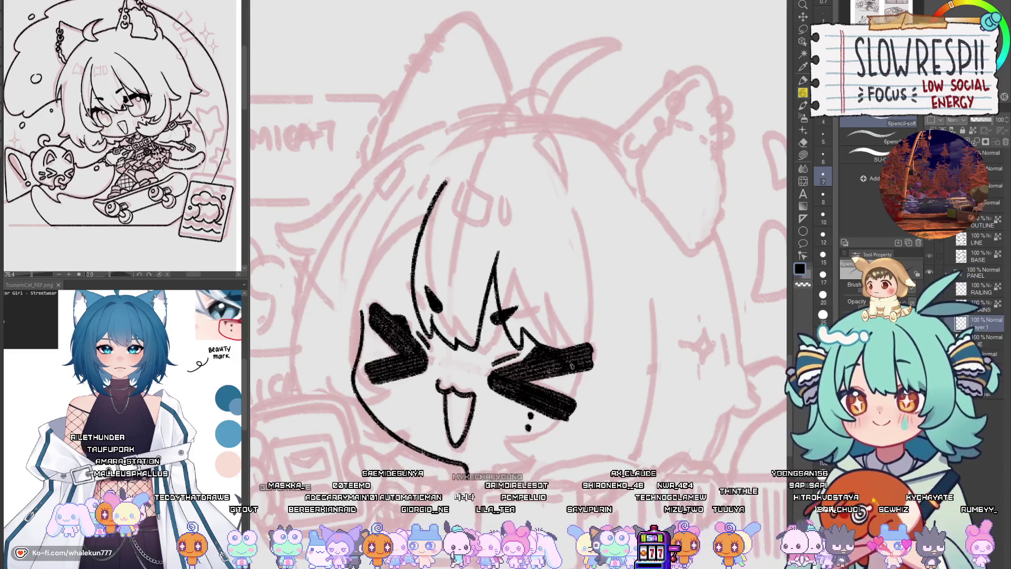
# - Ink a short bang strand beside the right eye and compare it mirrored
pyautogui.press('h')
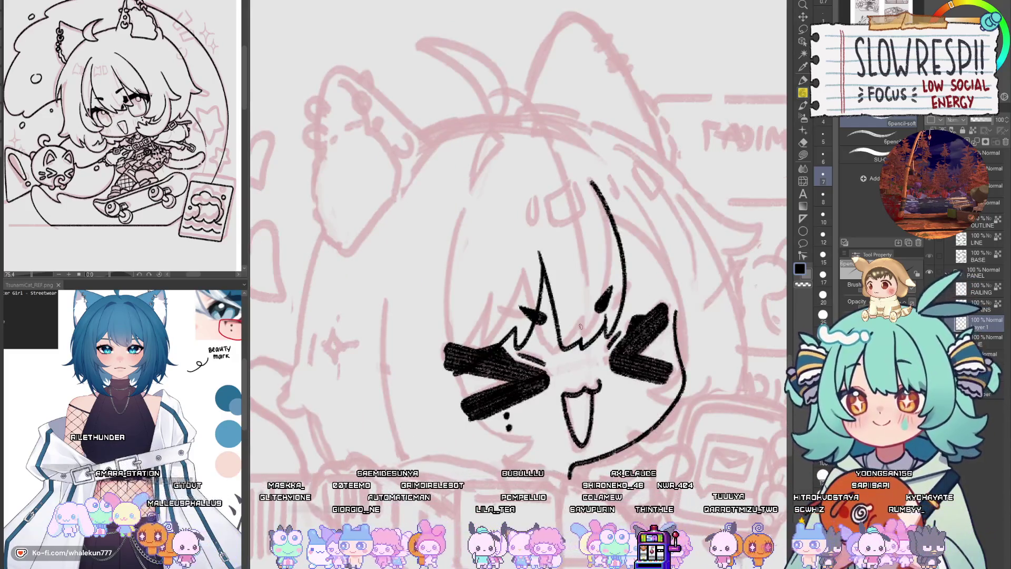
pyautogui.press('h')
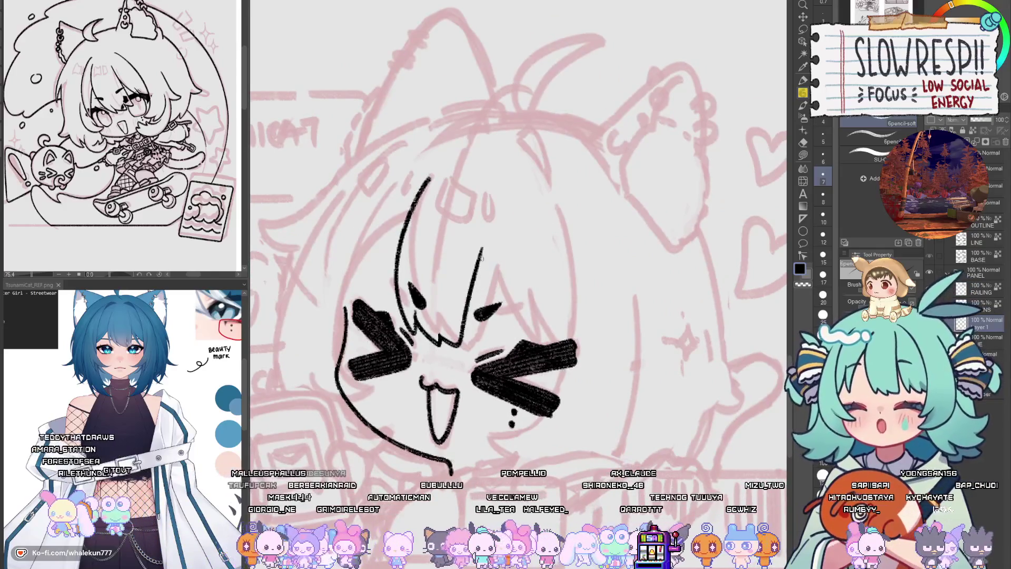
pyautogui.moveTo(493, 313); pyautogui.dragTo(515, 338)
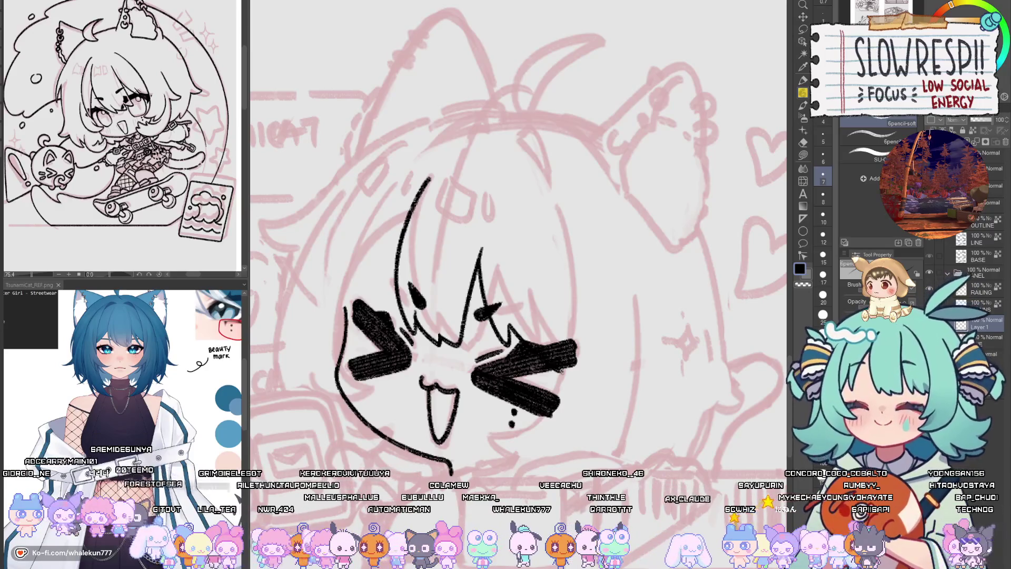
pyautogui.press('h')
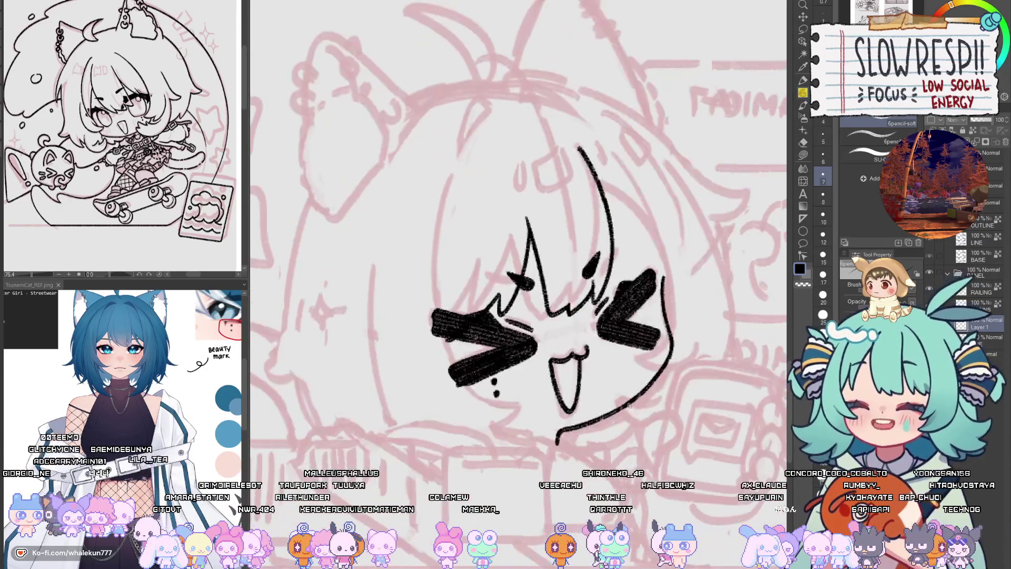
pyautogui.press('h')
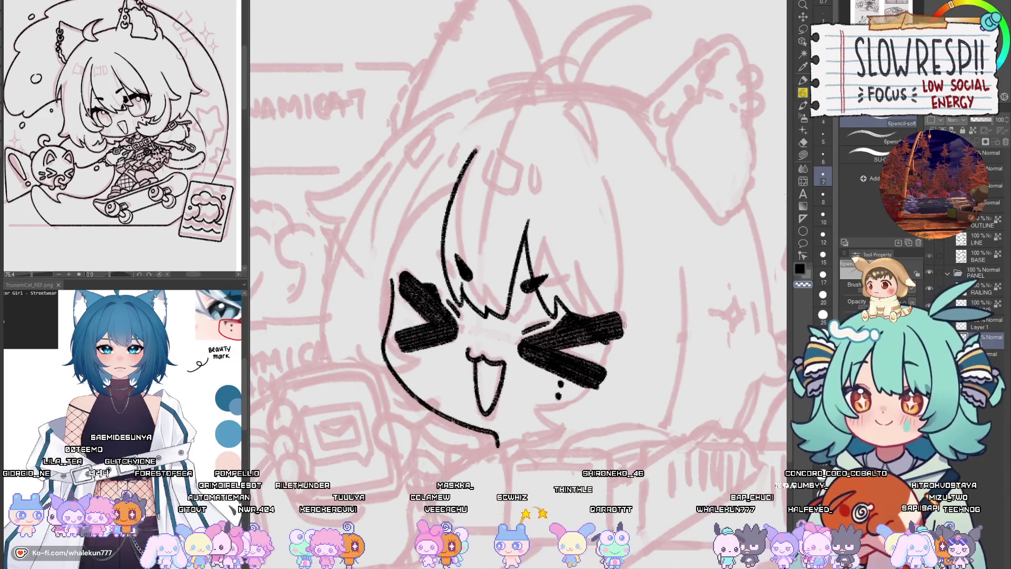
pyautogui.press('h')
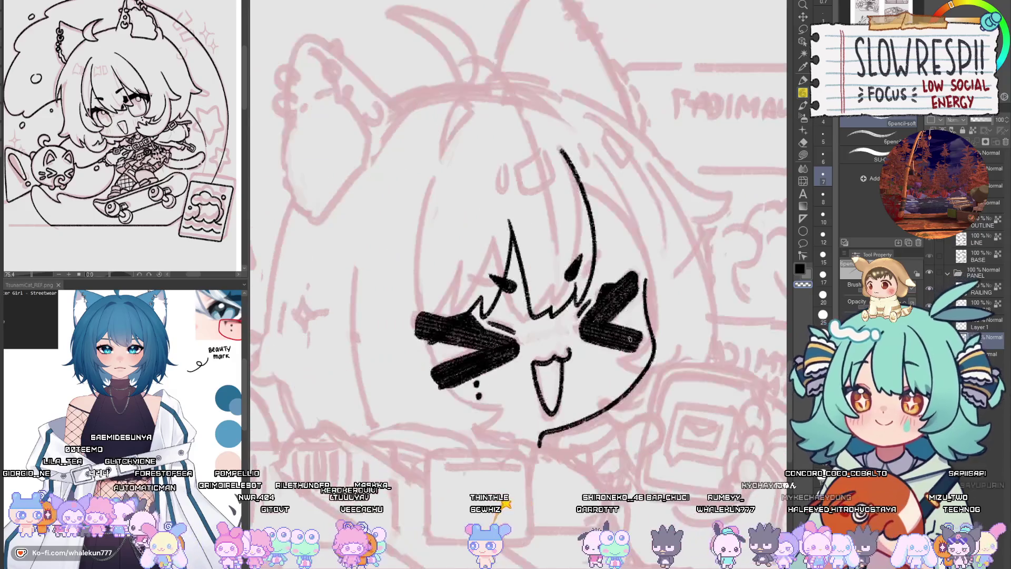
pyautogui.press('h')
# - Compare the zoomed-out face flipped, then lasso the open mouth
pyautogui.scroll(-2, 655, 399)
pyautogui.scroll(-2, 654, 400)
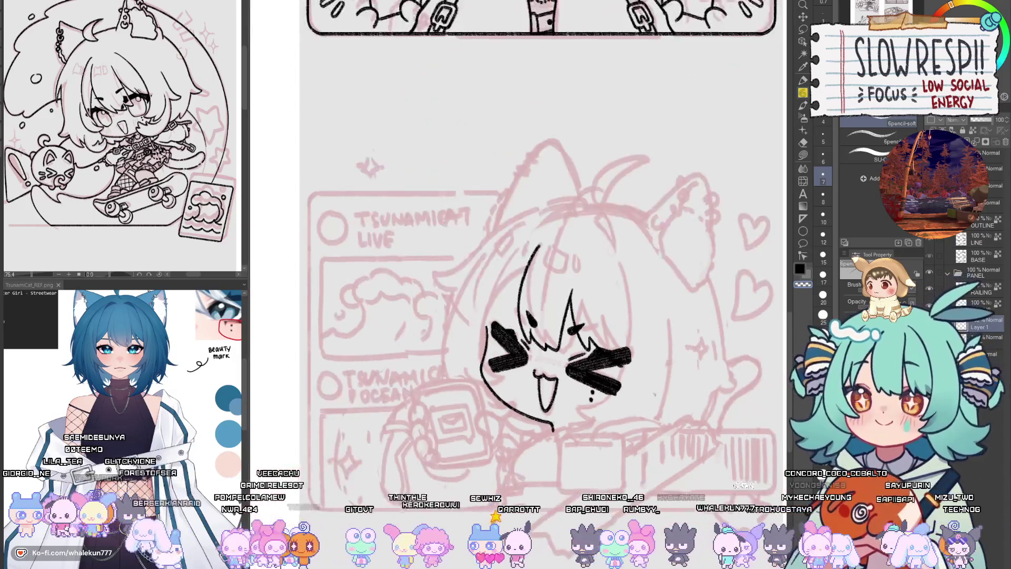
pyautogui.press('h')
pyautogui.scroll(2, 654, 400)
pyautogui.scroll(2, 632, 379)
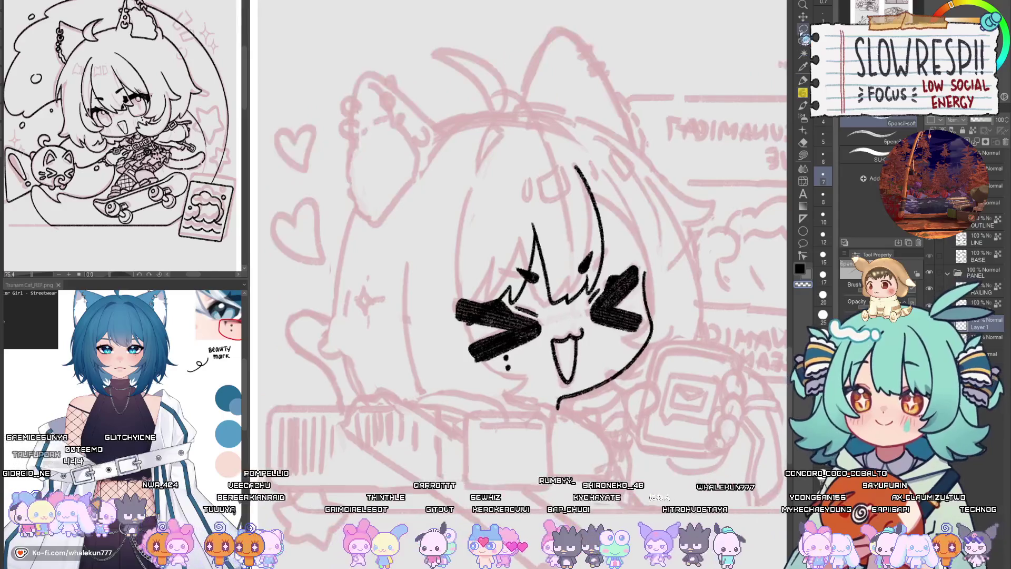
pyautogui.press('m')
pyautogui.moveTo(551, 320); pyautogui.dragTo(598, 305)
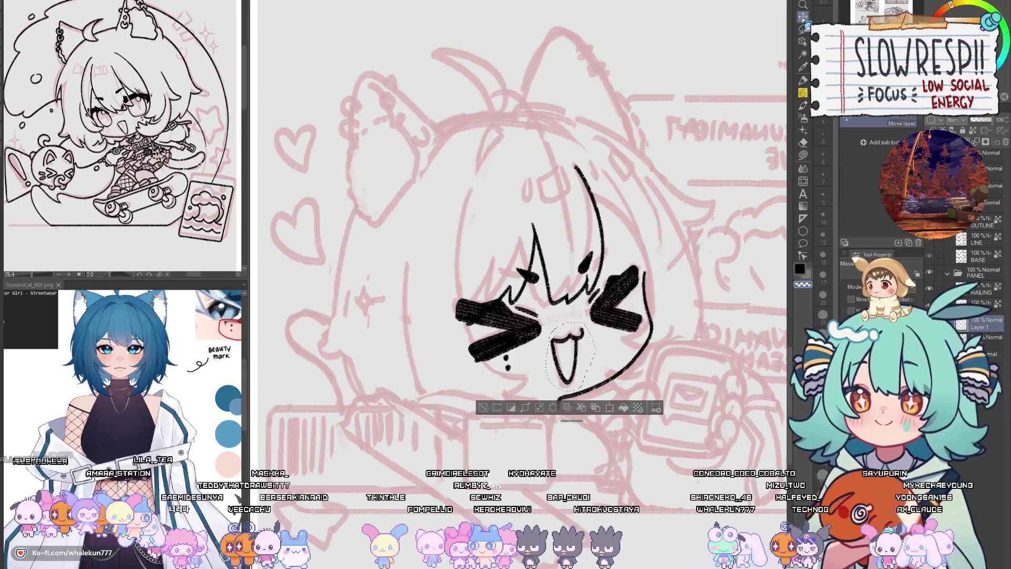
# - Move the lassoed open mouth slightly sideways and drop the selection
pyautogui.press('k')
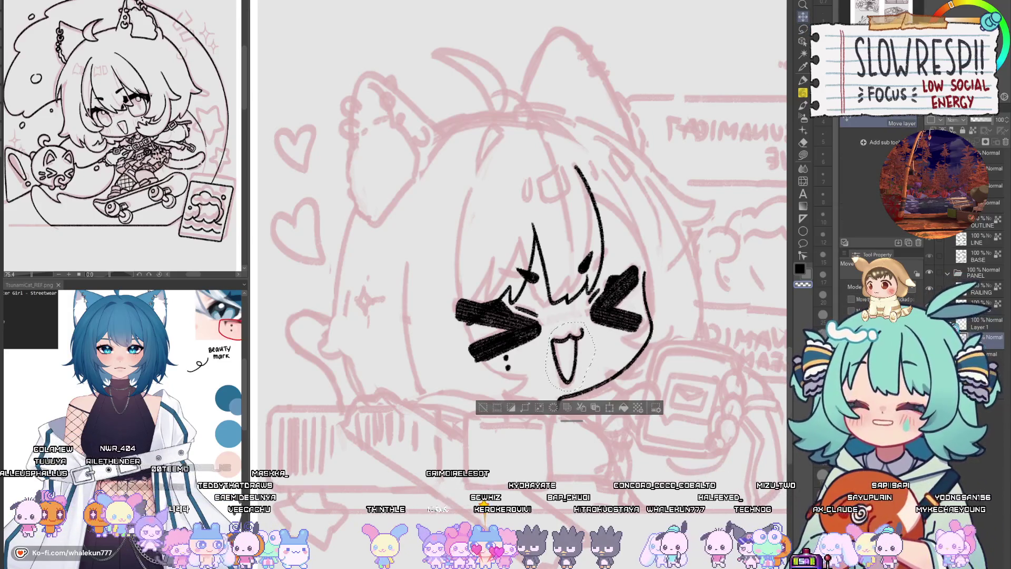
pyautogui.moveTo(582, 363); pyautogui.dragTo(594, 363)
pyautogui.hotkey('ctrl', 'd')
pyautogui.press('m')
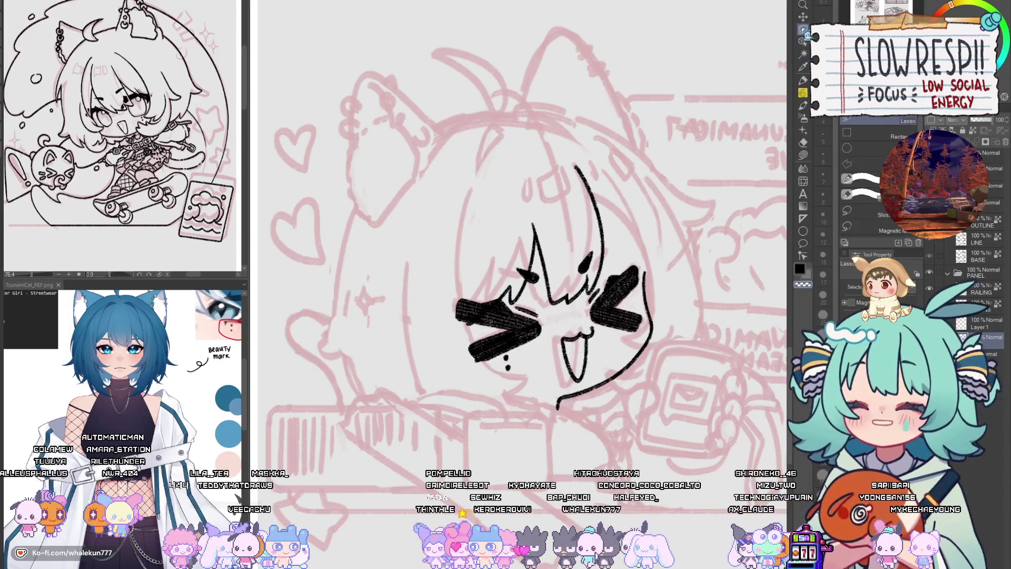
# - Lasso the < eye, nudge it slightly upward, deselect, and zoom in on the face
pyautogui.press('h')
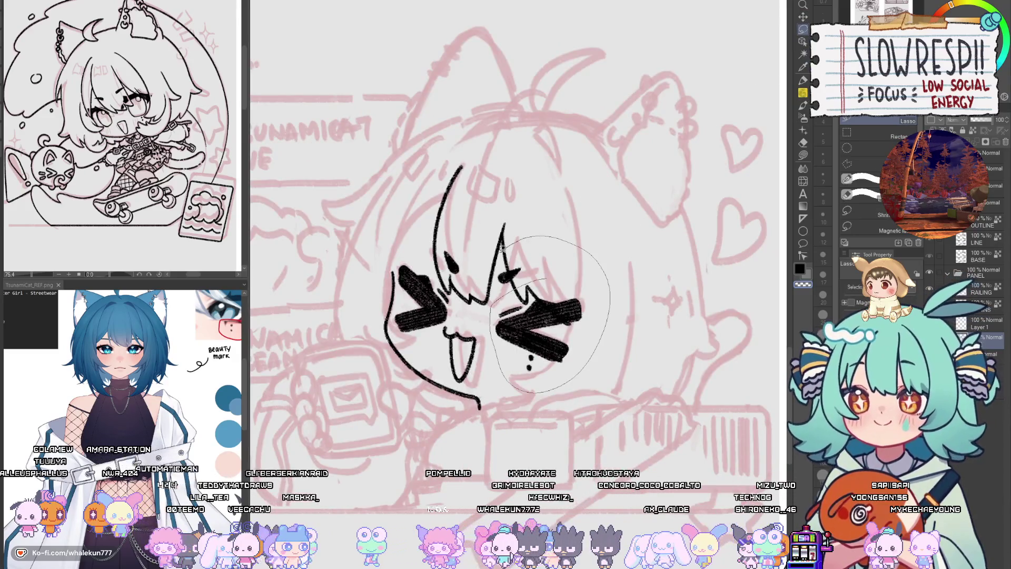
pyautogui.moveTo(503, 247); pyautogui.dragTo(500, 250)
pyautogui.press('h')
pyautogui.press('k')
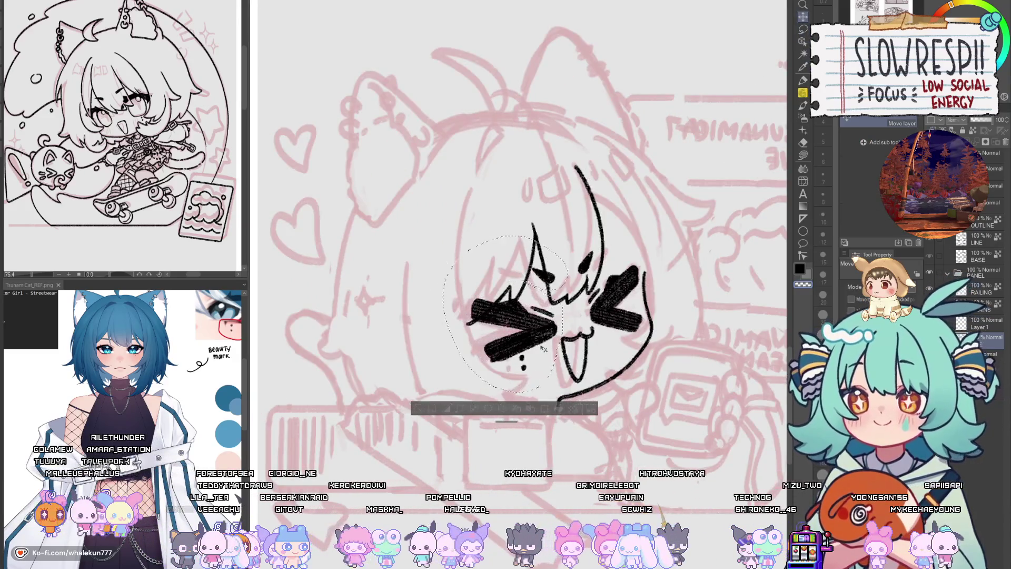
pyautogui.moveTo(544, 349); pyautogui.dragTo(542, 347)
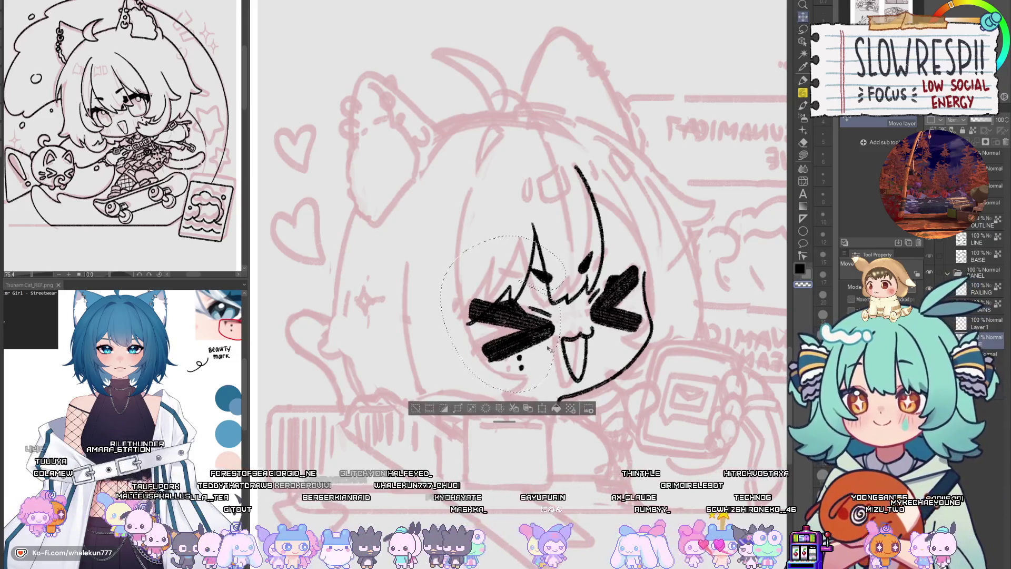
pyautogui.press('h')
pyautogui.hotkey('ctrl', 'd')
pyautogui.press('p')
pyautogui.hotkey('ctrl', '+')
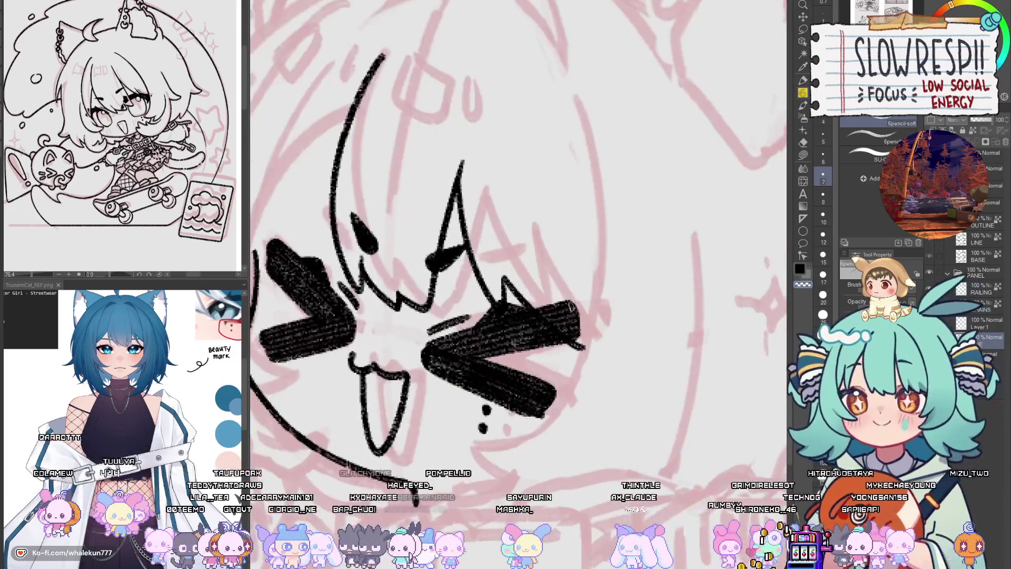
pyautogui.press('e')
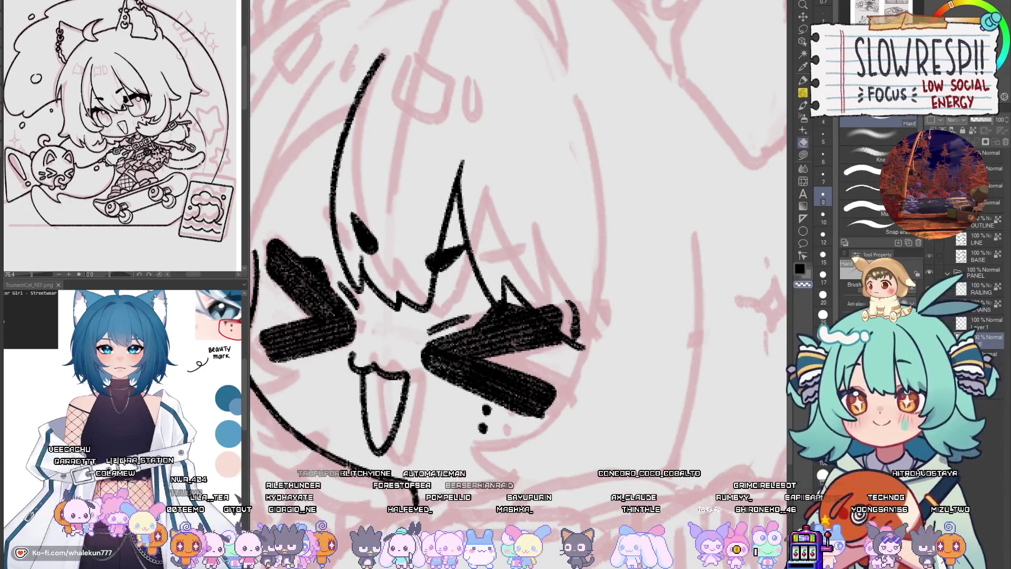
pyautogui.press('h')
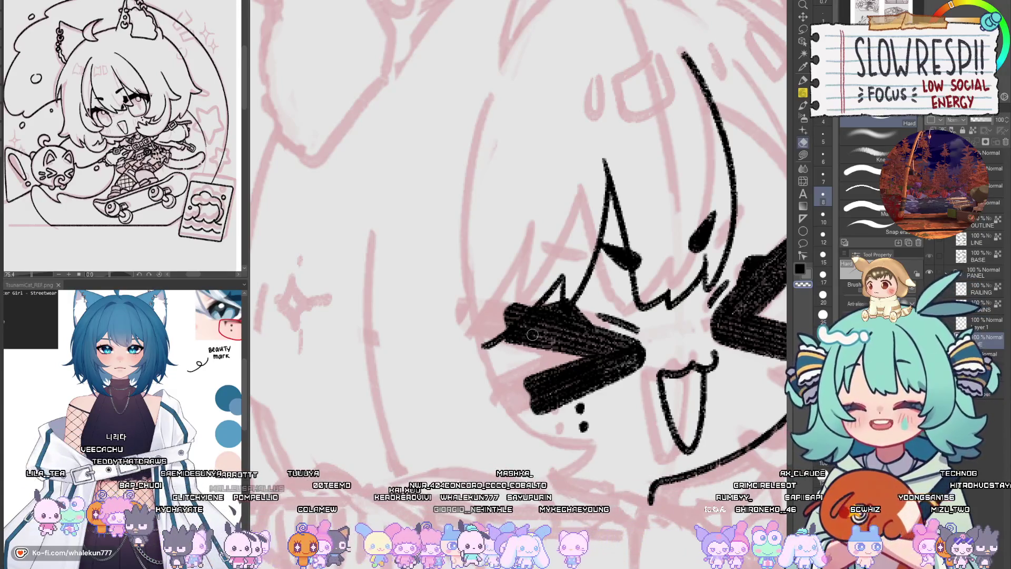
pyautogui.press('p')
pyautogui.press('h')
pyautogui.scroll(-2, 532, 334)
pyautogui.scroll(-2, 611, 365)
pyautogui.press('h')
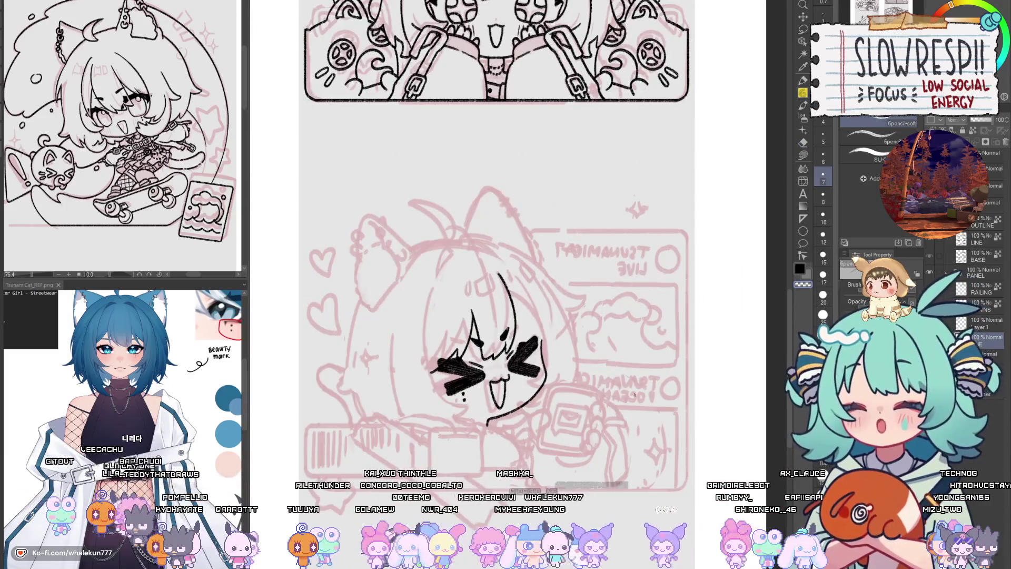
pyautogui.scroll(4, 489, 372)
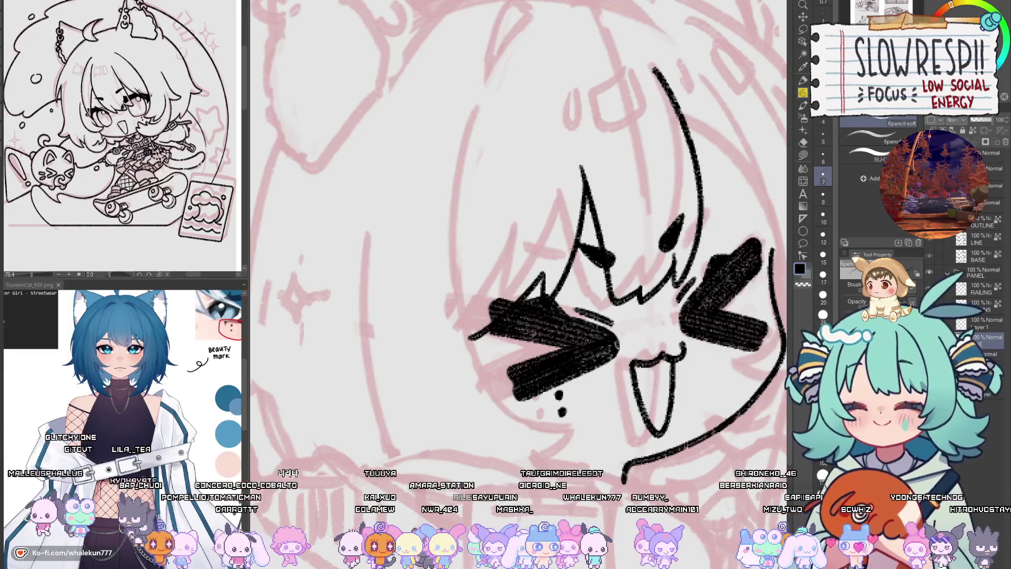
pyautogui.moveTo(702, 310); pyautogui.dragTo(656, 335)
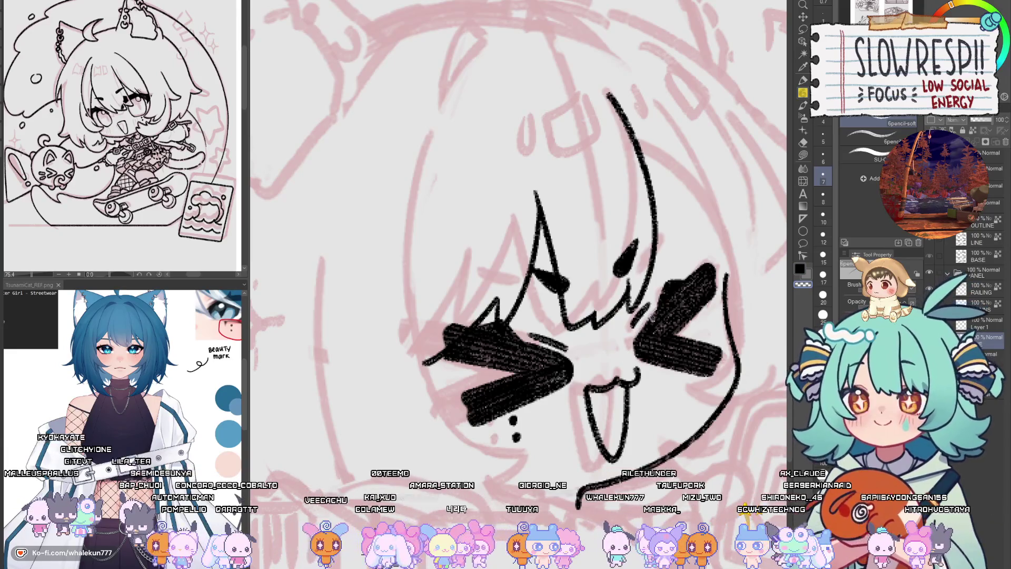
pyautogui.press('h')
pyautogui.press('h')
pyautogui.press('h')
pyautogui.moveTo(628, 420); pyautogui.dragTo(612, 419)
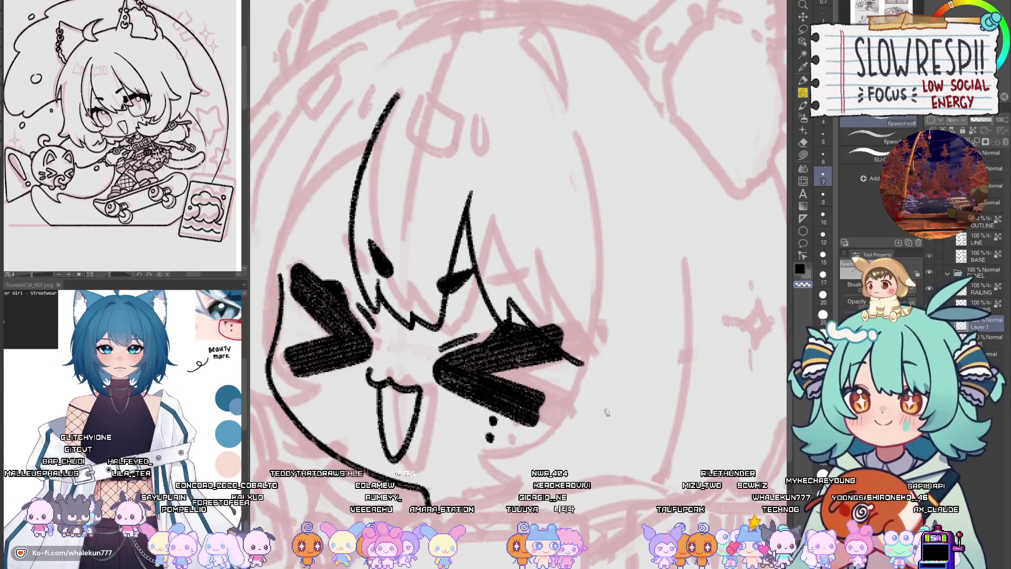
pyautogui.moveTo(607, 412); pyautogui.dragTo(635, 430)
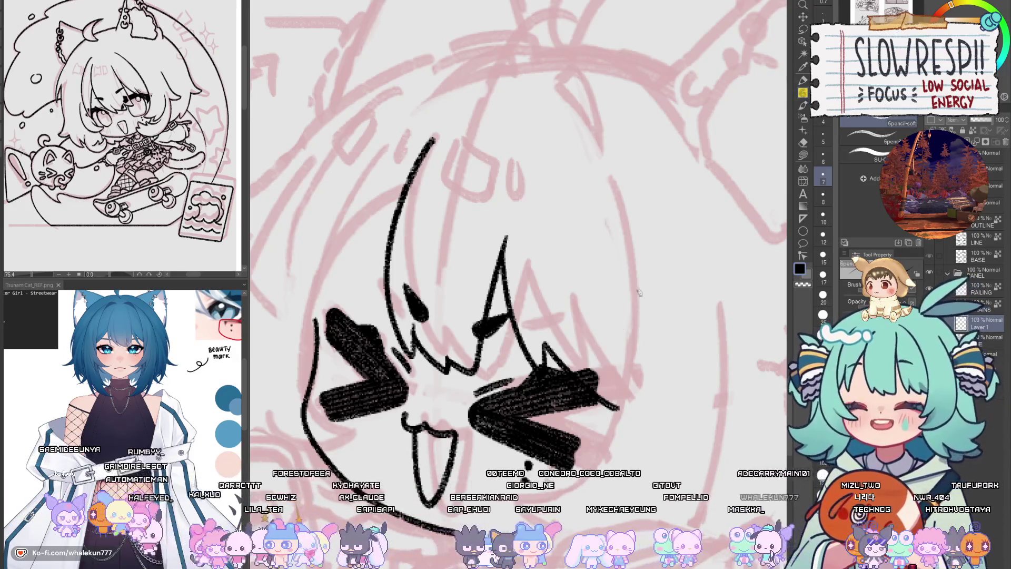
# - Try several short and long strokes for the left face outline, undoing each attempt
pyautogui.moveTo(639, 293); pyautogui.dragTo(550, 338)
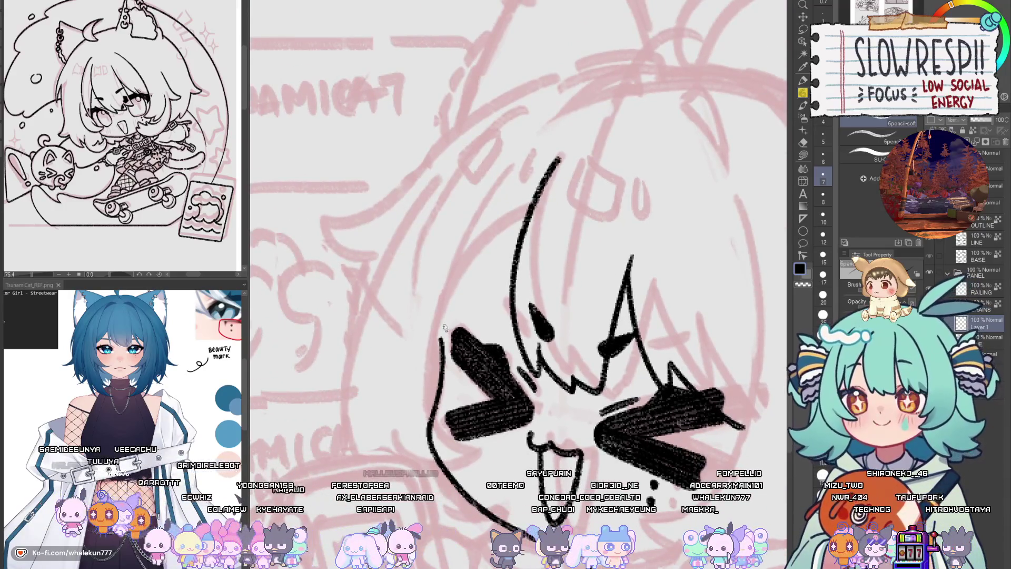
pyautogui.moveTo(444, 337); pyautogui.dragTo(518, 246)
pyautogui.hotkey('ctrl', 'z')
pyautogui.moveTo(444, 337); pyautogui.dragTo(520, 241)
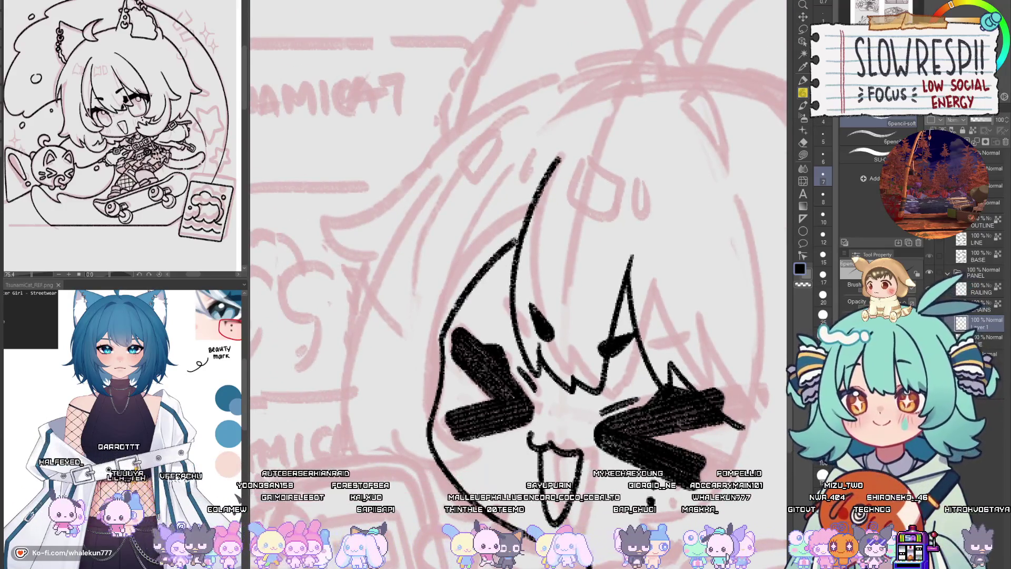
pyautogui.hotkey('ctrl', 'z')
pyautogui.moveTo(448, 321); pyautogui.dragTo(523, 220)
pyautogui.hotkey('ctrl', 'z')
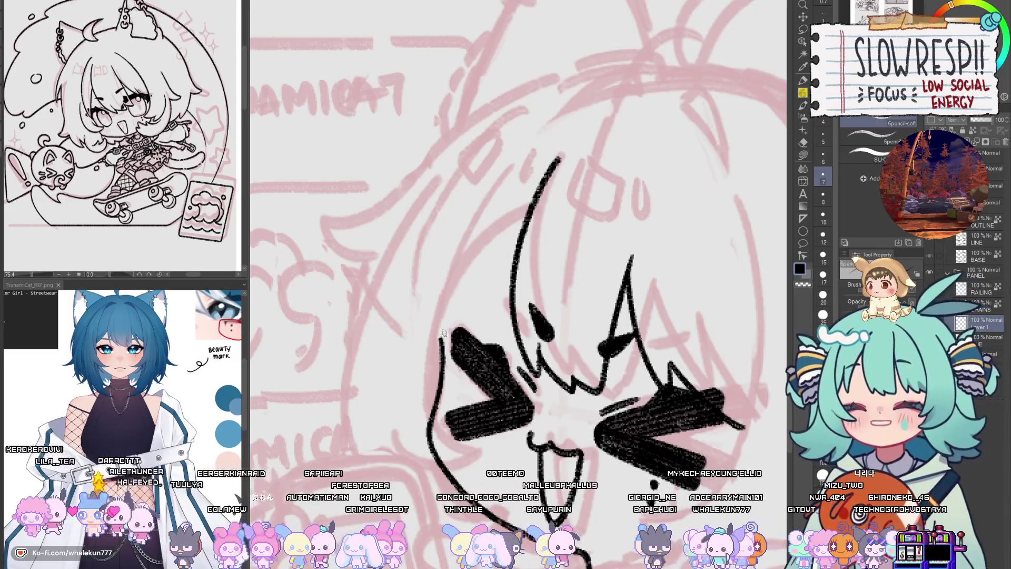
pyautogui.moveTo(442, 339); pyautogui.dragTo(488, 269)
pyautogui.hotkey('ctrl', 'z')
pyautogui.moveTo(442, 339); pyautogui.dragTo(534, 208)
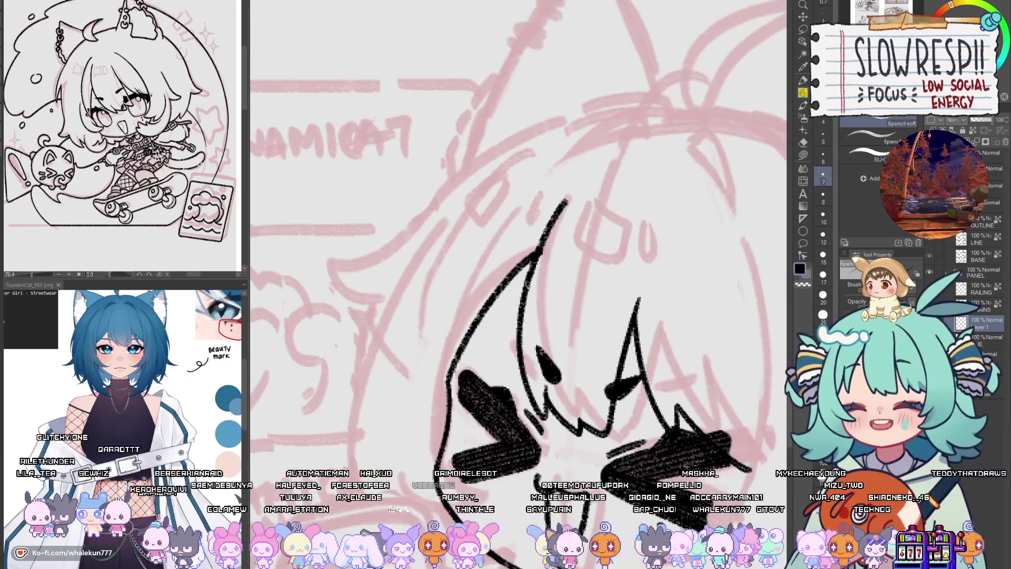
pyautogui.hotkey('ctrl', 'z')
pyautogui.moveTo(531, 230); pyautogui.dragTo(527, 285)
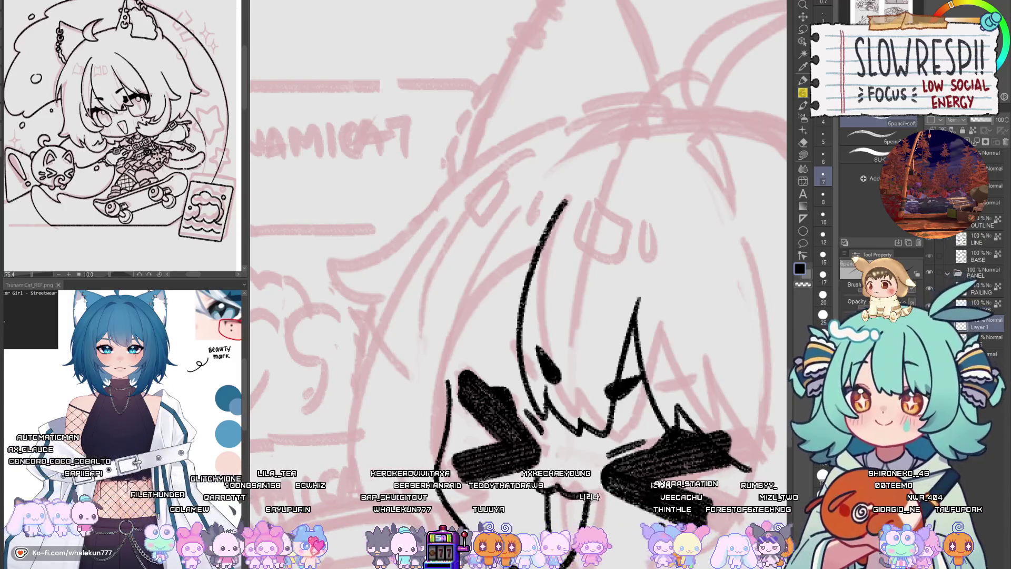
# - Redraw the long left face outline from the hair downward and check it mirrored
pyautogui.moveTo(452, 367); pyautogui.dragTo(575, 204)
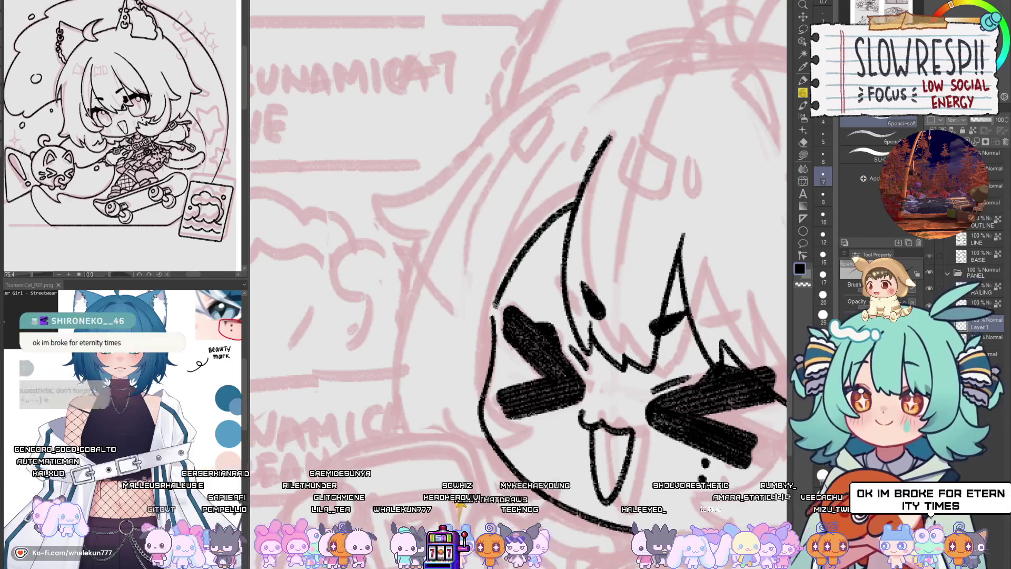
pyautogui.moveTo(543, 255)
pyautogui.mouseDown()
pyautogui.moveTo(539, 290)
pyautogui.moveTo(538, 240)
pyautogui.moveTo(537, 266)
pyautogui.moveTo(555, 272)
pyautogui.mouseUp()
pyautogui.hotkey('ctrl', 'z')
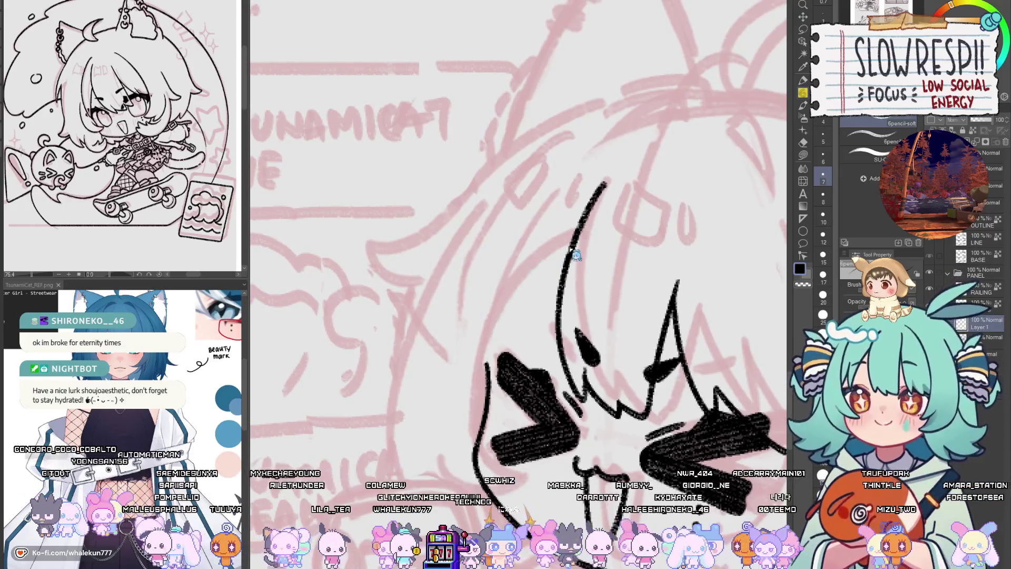
pyautogui.moveTo(575, 240)
pyautogui.mouseDown()
pyautogui.moveTo(492, 337)
pyautogui.moveTo(482, 366)
pyautogui.mouseUp()
pyautogui.hotkey('ctrl', 'z')
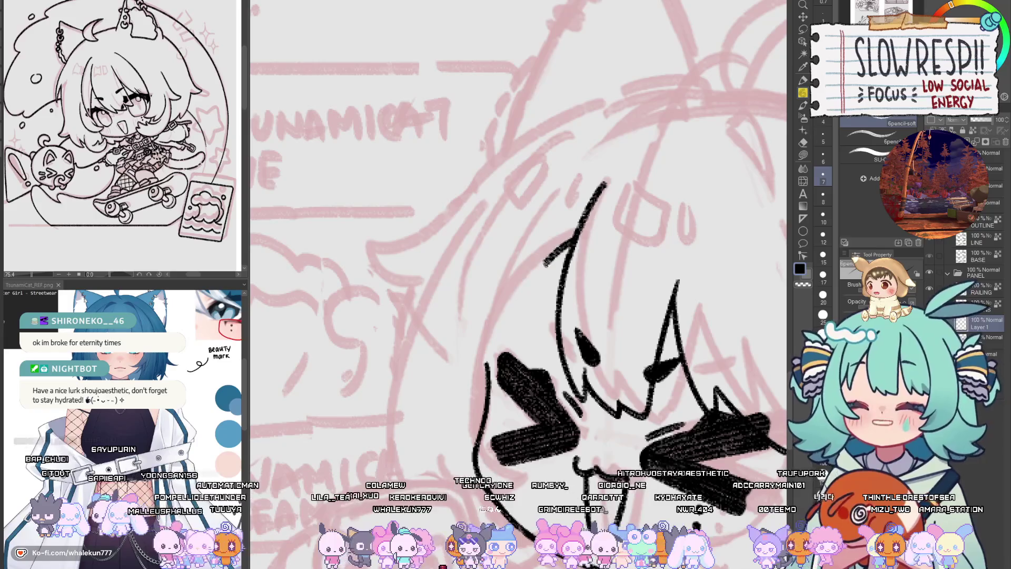
pyautogui.moveTo(547, 264); pyautogui.dragTo(486, 363)
pyautogui.hotkey('ctrl', 'z')
pyautogui.moveTo(576, 240); pyautogui.dragTo(490, 358)
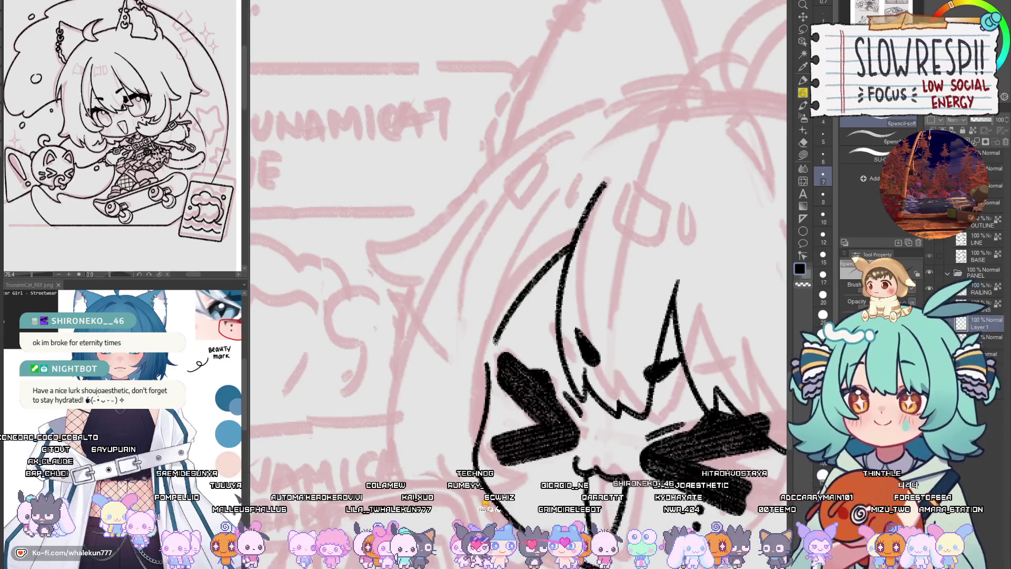
pyautogui.press('h')
pyautogui.scroll(-3, 564, 289)
# - Check the face in the flipped view and add a short stroke along the outline
pyautogui.press('h')
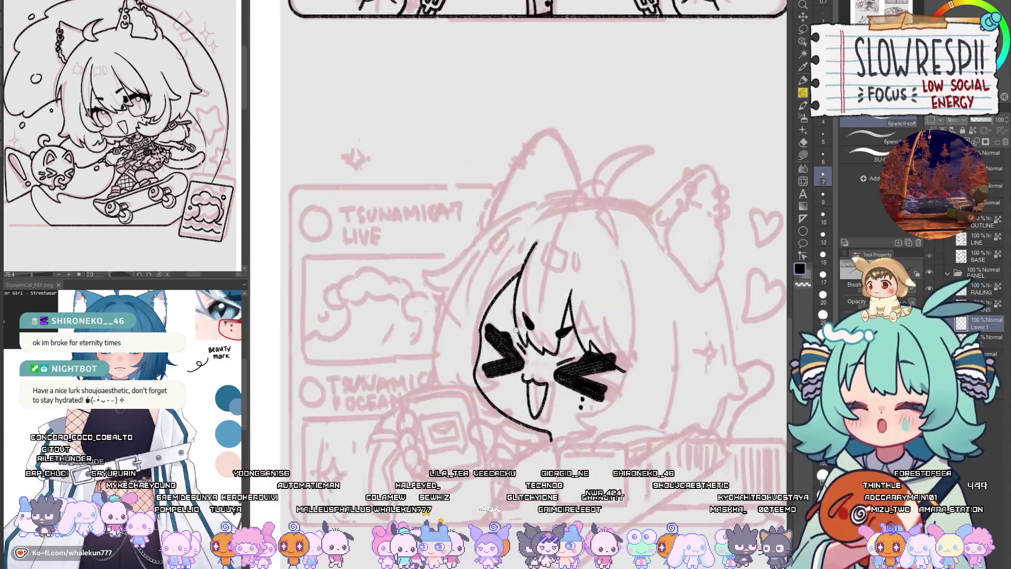
pyautogui.scroll(3, 454, 348)
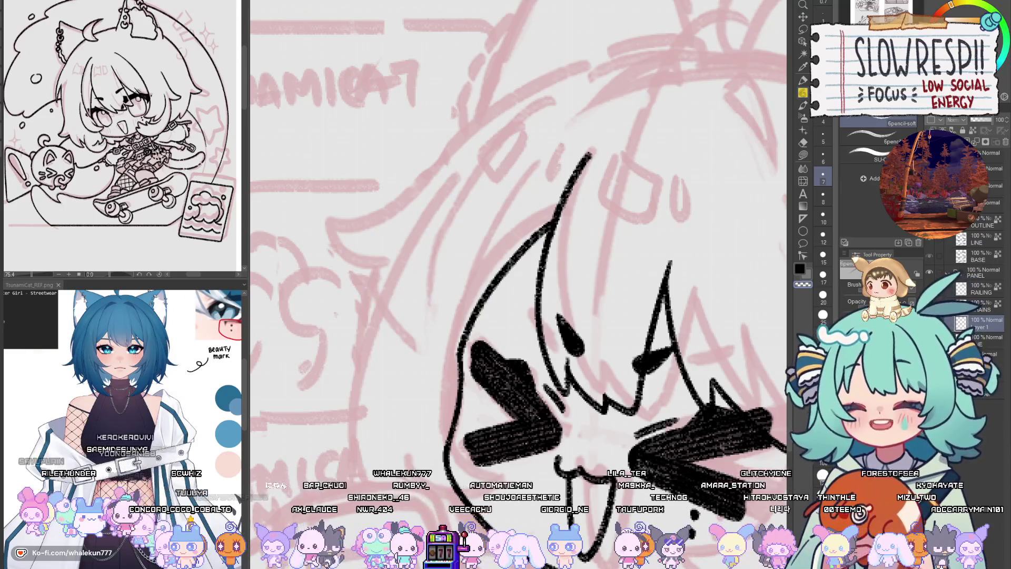
pyautogui.press('h')
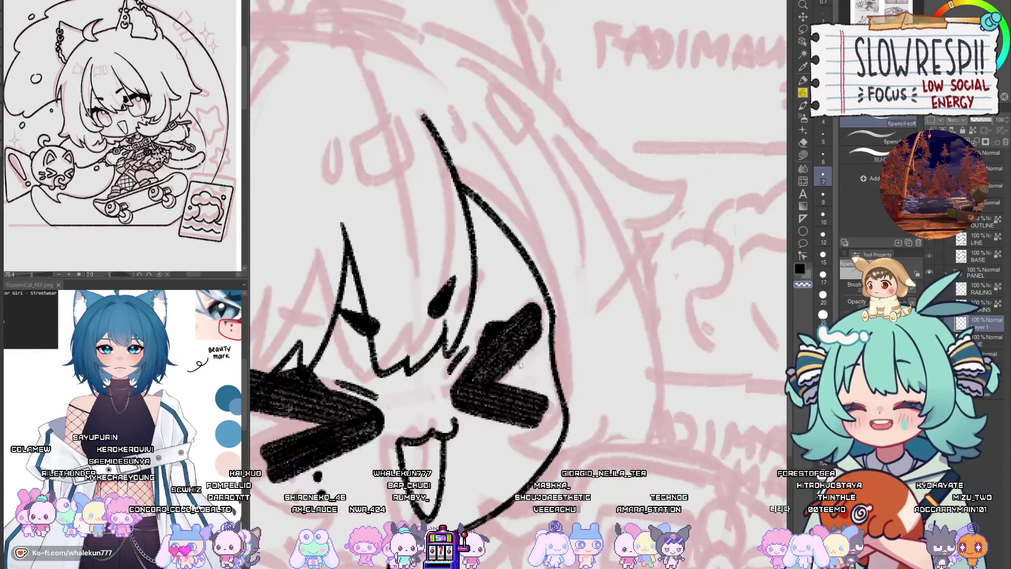
pyautogui.press('h')
pyautogui.press('h')
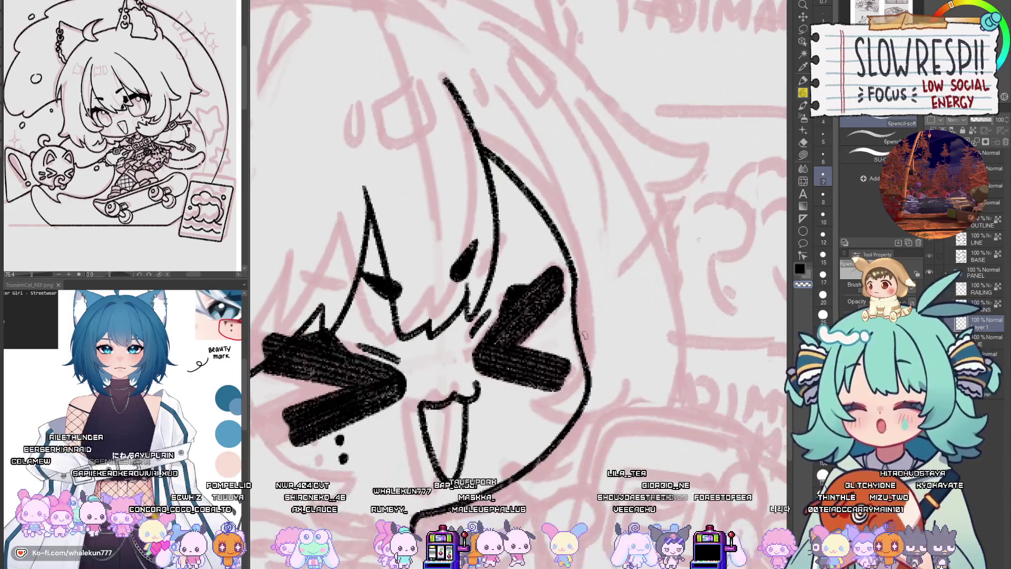
pyautogui.scroll(2, 588, 345)
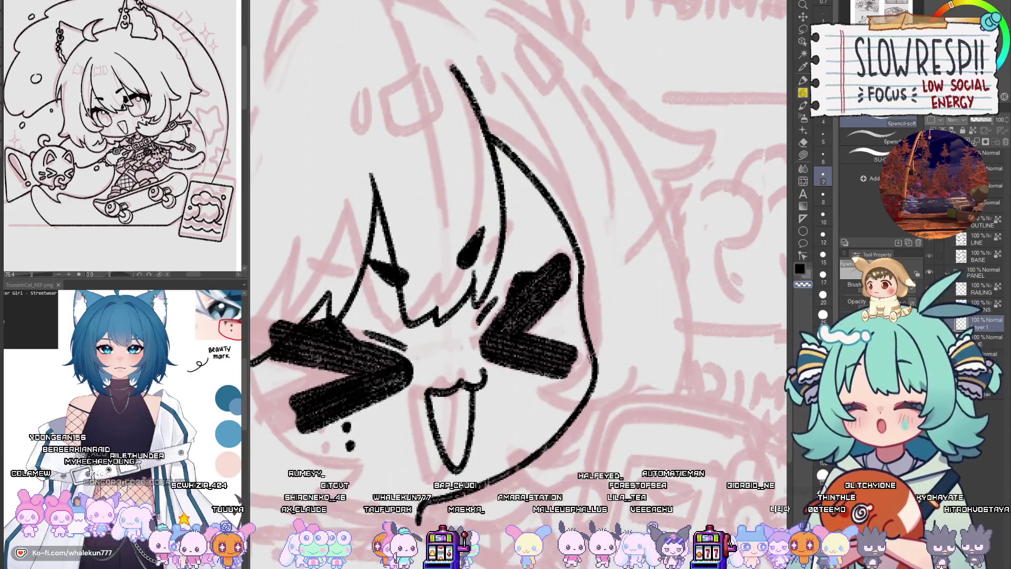
pyautogui.moveTo(589, 357); pyautogui.dragTo(599, 361)
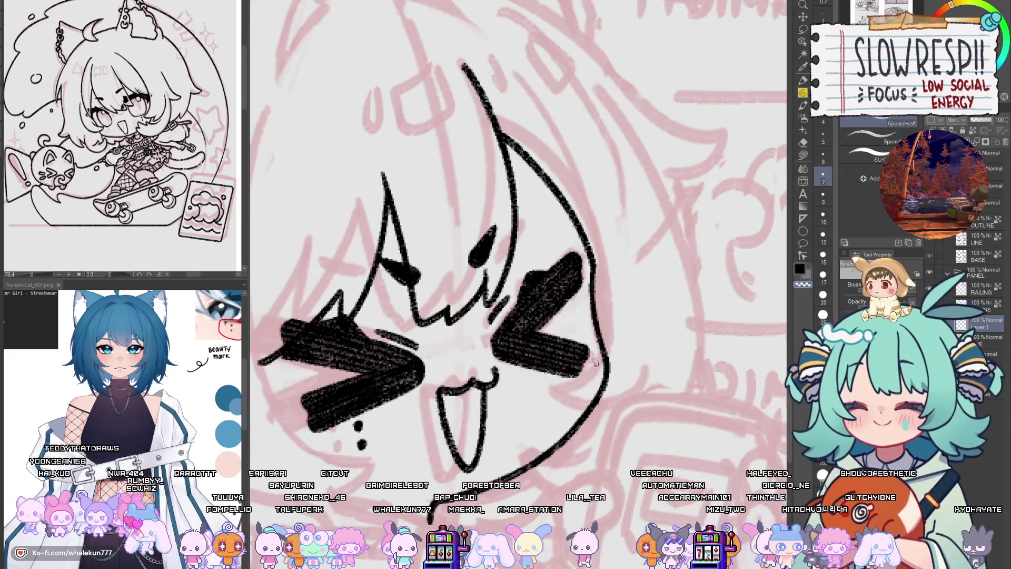
pyautogui.scroll(1, 593, 364)
pyautogui.scroll(1, 606, 353)
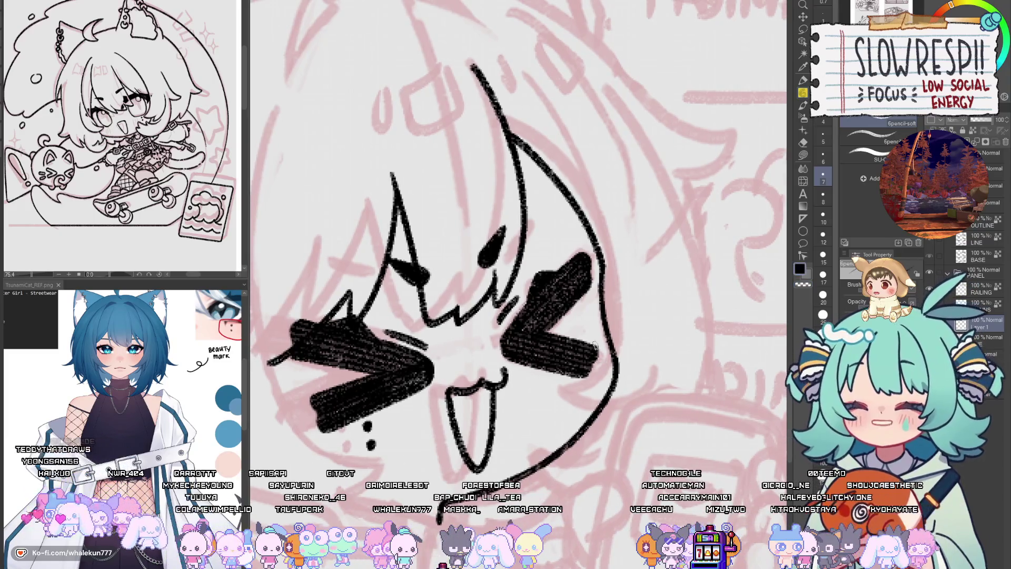
pyautogui.scroll(1, 626, 339)
pyautogui.moveTo(626, 329)
pyautogui.mouseDown()
pyautogui.moveTo(627, 392)
pyautogui.moveTo(655, 409)
pyautogui.mouseUp()
# - Undo the old cheek and chin strokes and draw a new left cheek-to-chin line
pyautogui.scroll(-2, 575, 371)
pyautogui.press('h')
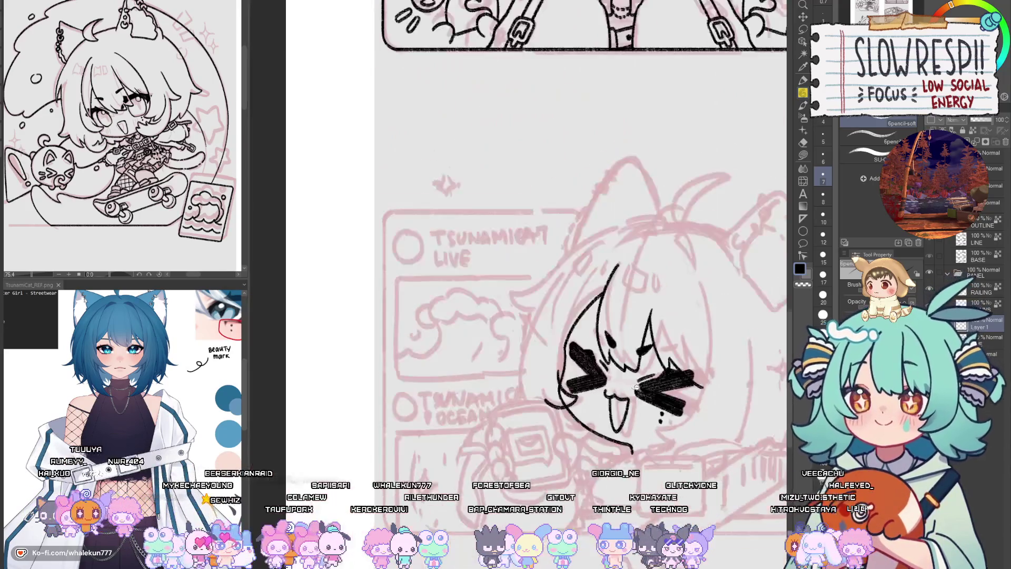
pyautogui.scroll(3, 576, 372)
pyautogui.scroll(3, 471, 346)
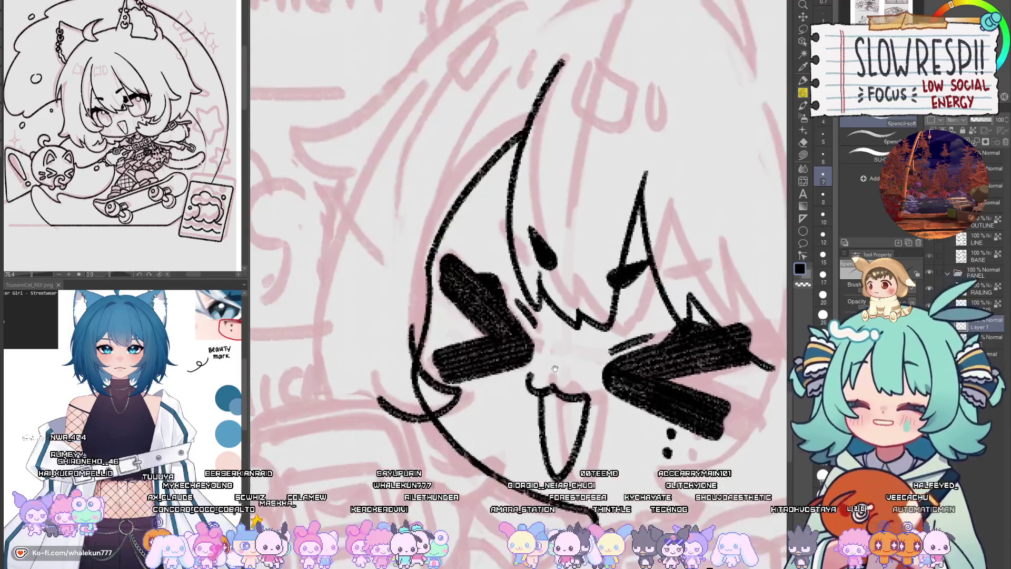
pyautogui.hotkey('ctrl', 'z')
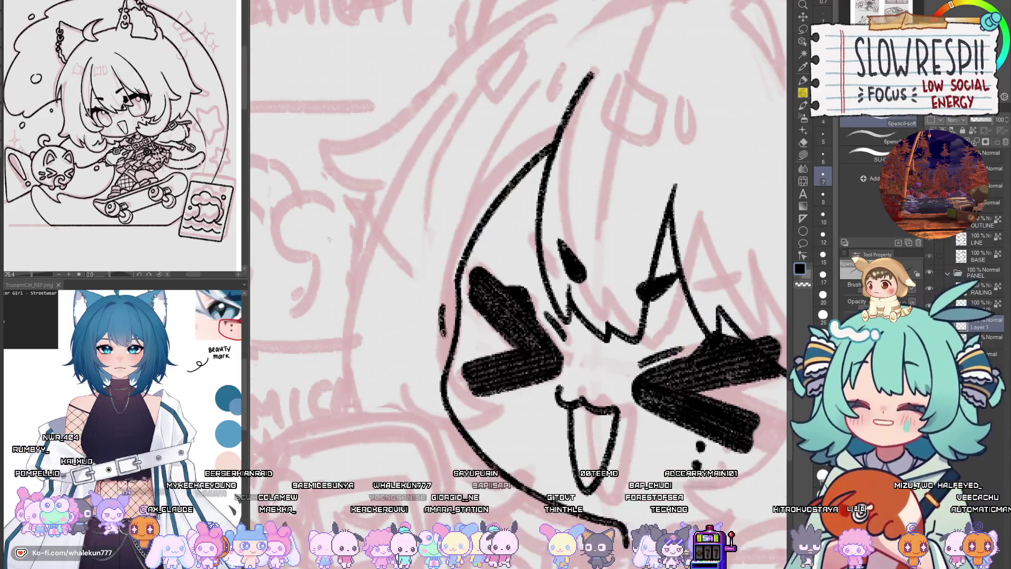
pyautogui.hotkey('ctrl', 'z')
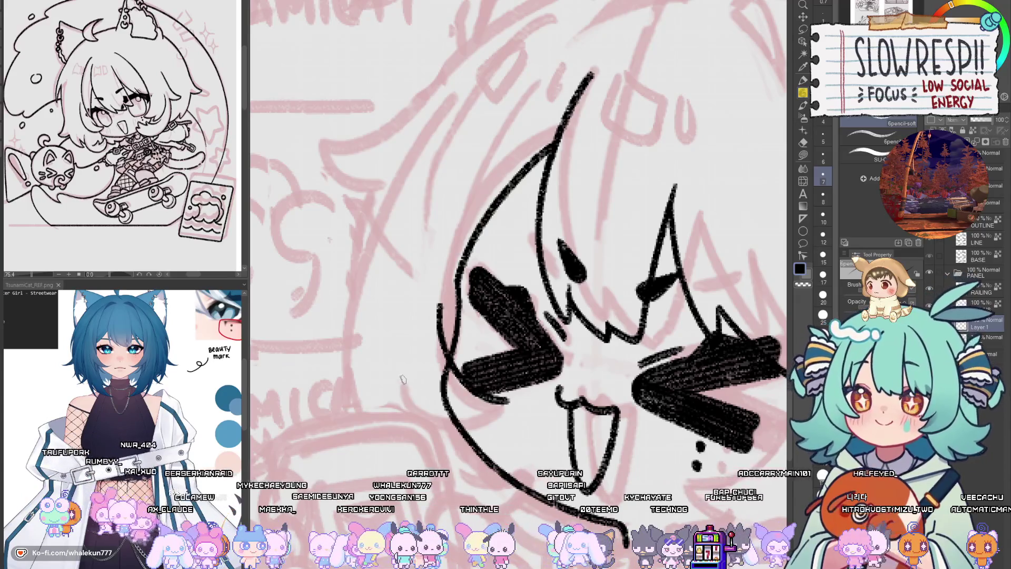
pyautogui.moveTo(403, 380); pyautogui.dragTo(499, 410)
pyautogui.hotkey('ctrl', 'z')
pyautogui.hotkey('ctrl', 'z')
pyautogui.moveTo(442, 298); pyautogui.dragTo(501, 405)
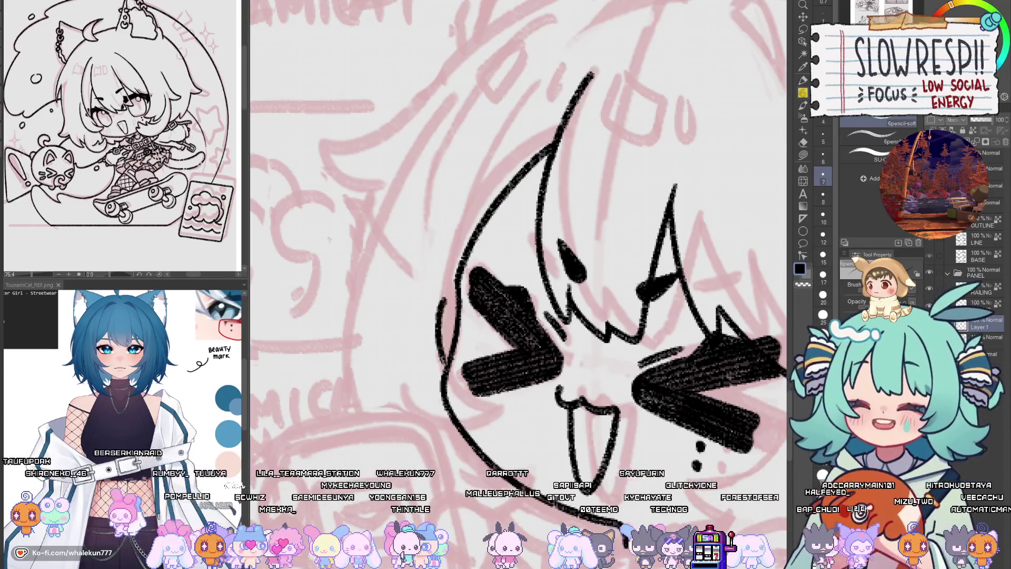
# - Add an outward-curving stroke from the lower-left chin and check it in the flipped view
pyautogui.moveTo(439, 423); pyautogui.dragTo(501, 403)
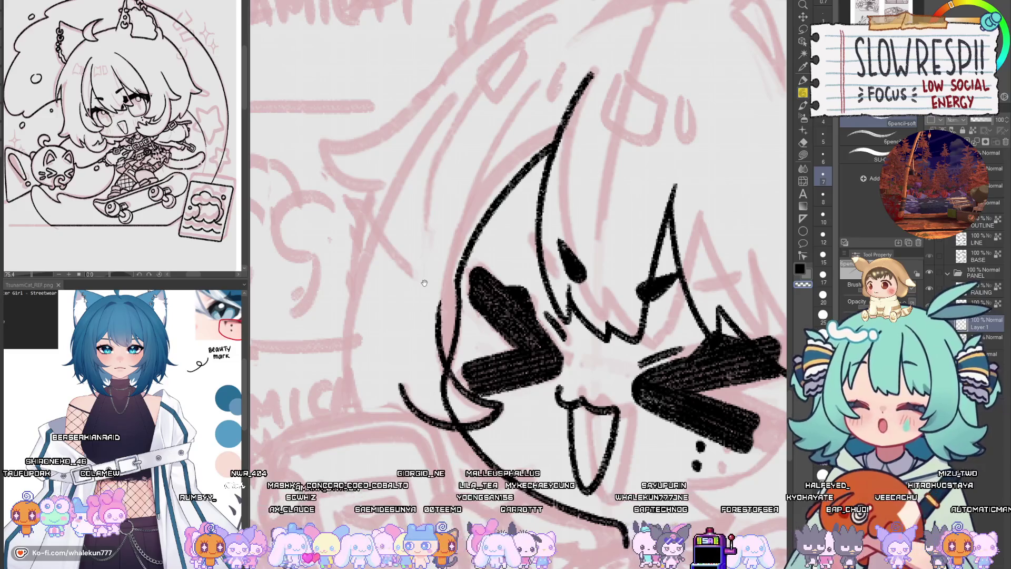
pyautogui.press('h')
pyautogui.press('h')
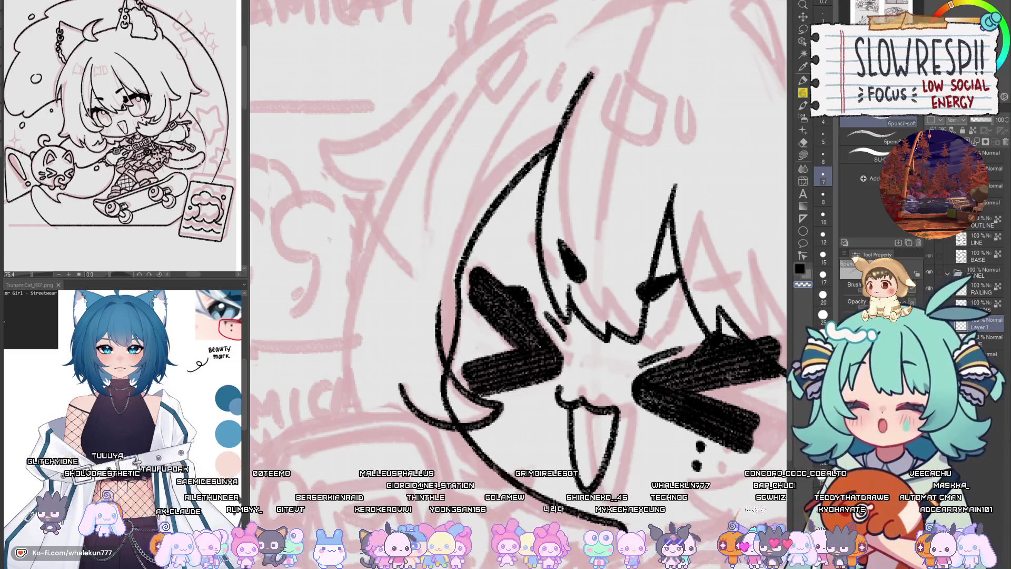
pyautogui.moveTo(520, 363); pyautogui.dragTo(570, 361)
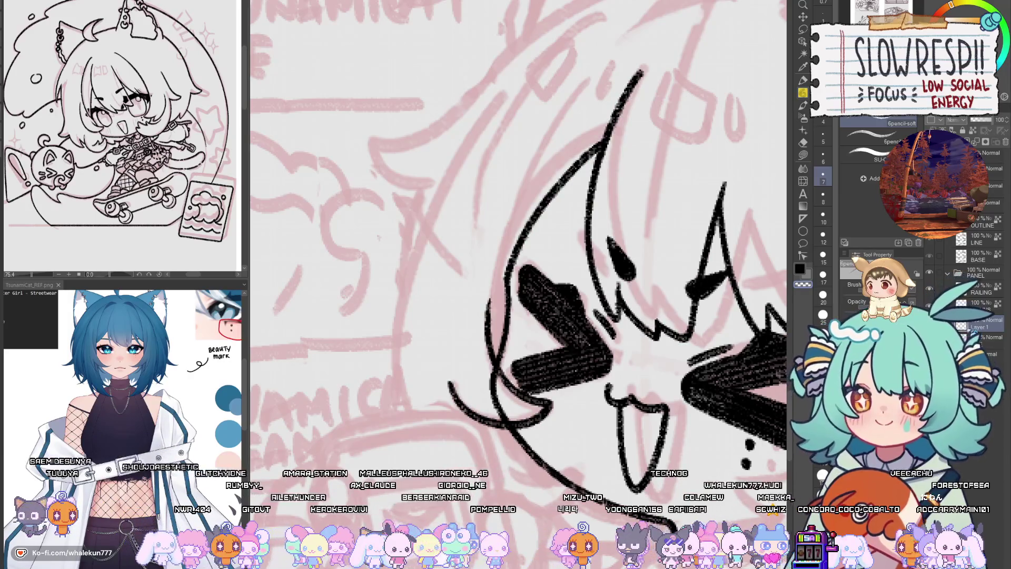
# - Redraw the long curved head outline on the left from the crown down, retrying until it fits
pyautogui.moveTo(645, 448)
pyautogui.mouseDown()
pyautogui.moveTo(570, 462)
pyautogui.moveTo(671, 442)
pyautogui.mouseUp()
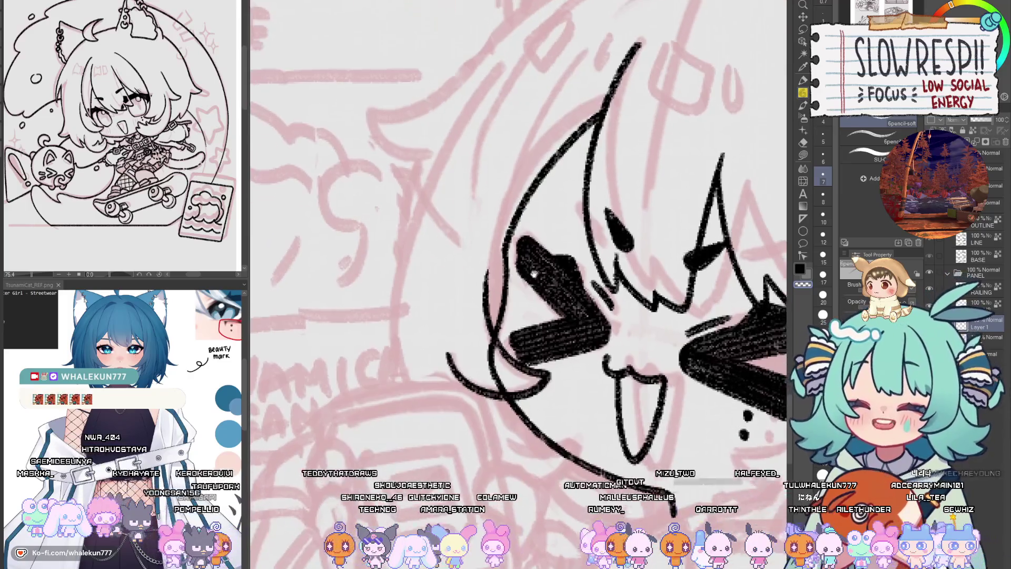
pyautogui.scroll(2, 508, 159)
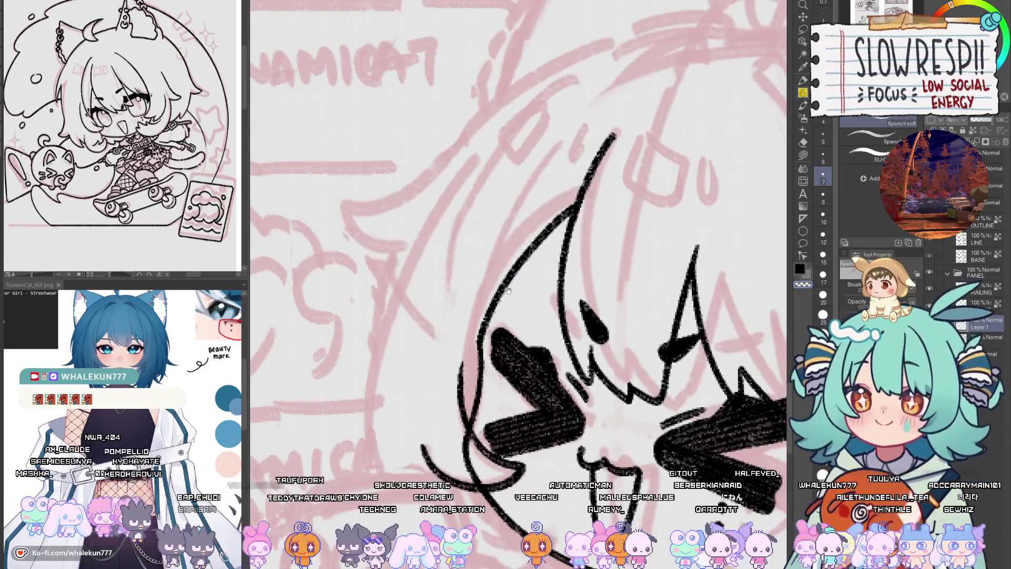
pyautogui.scroll(1, 533, 199)
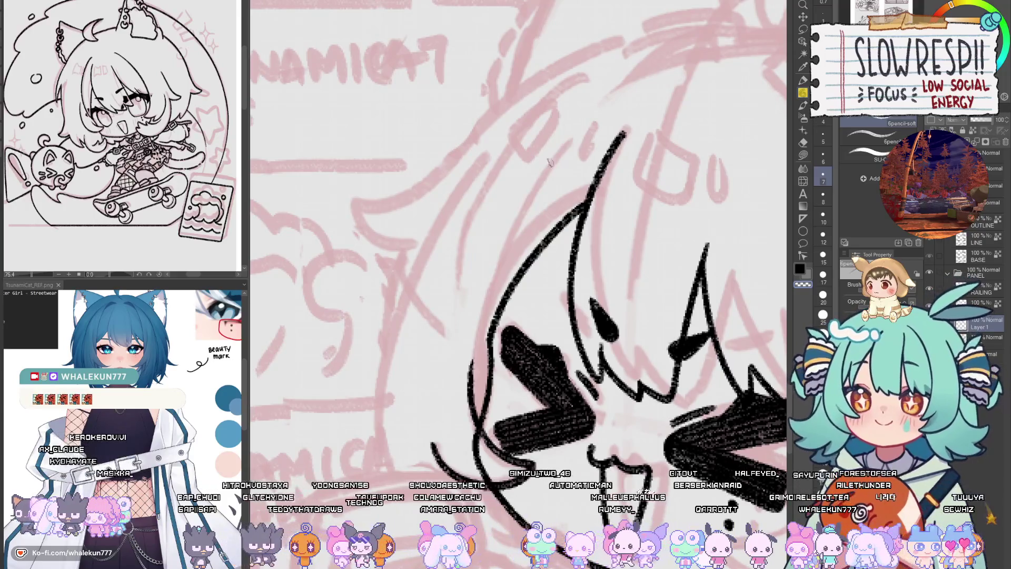
pyautogui.moveTo(583, 125); pyautogui.dragTo(487, 350)
pyautogui.hotkey('ctrl', 'z')
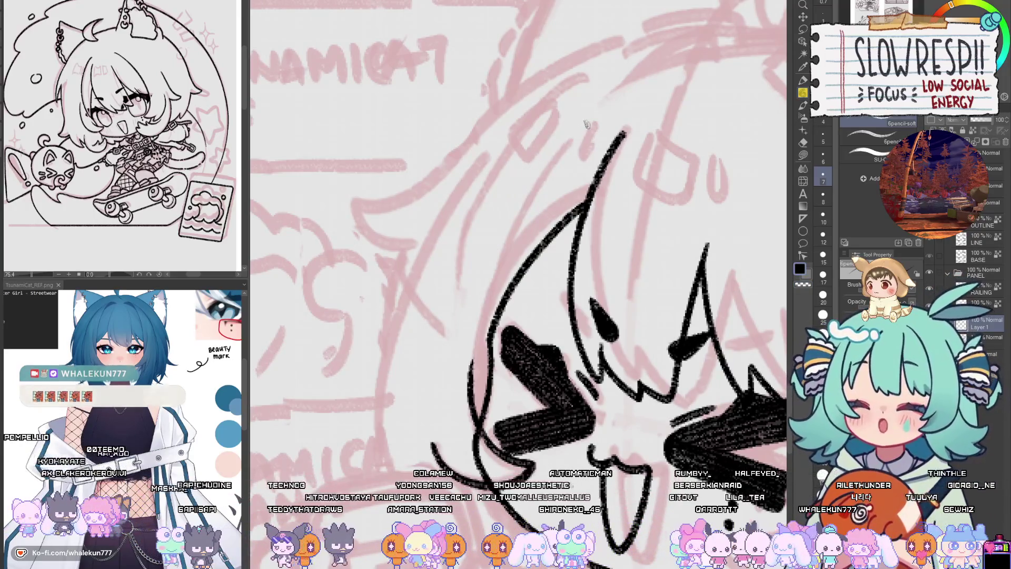
pyautogui.moveTo(590, 121); pyautogui.dragTo(490, 326)
pyautogui.hotkey('ctrl', 'z')
pyautogui.moveTo(588, 124)
pyautogui.mouseDown()
pyautogui.moveTo(484, 358)
pyautogui.moveTo(486, 335)
pyautogui.mouseUp()
pyautogui.hotkey('ctrl', 'z')
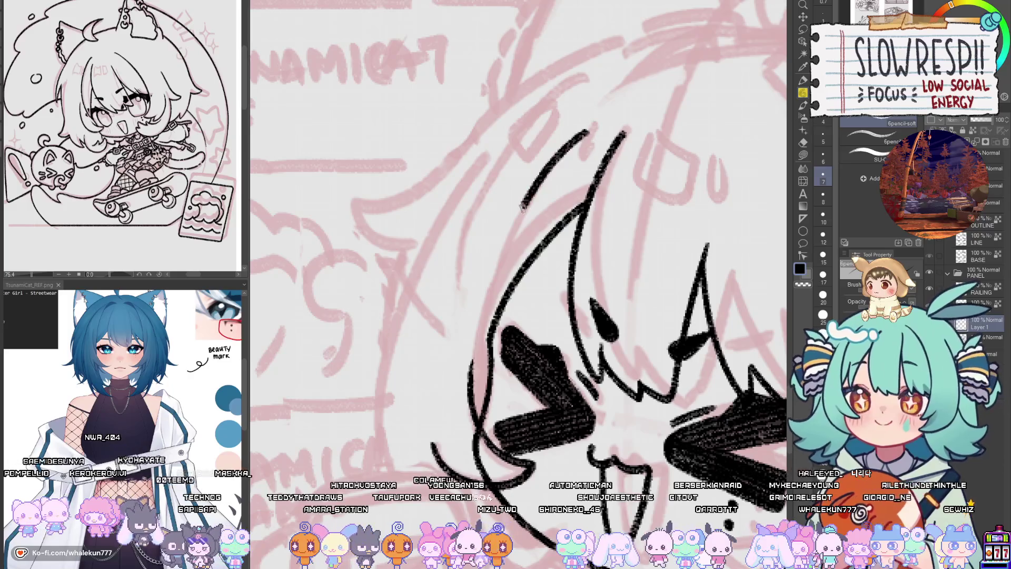
pyautogui.hotkey('ctrl', 'z')
pyautogui.moveTo(587, 131); pyautogui.dragTo(484, 363)
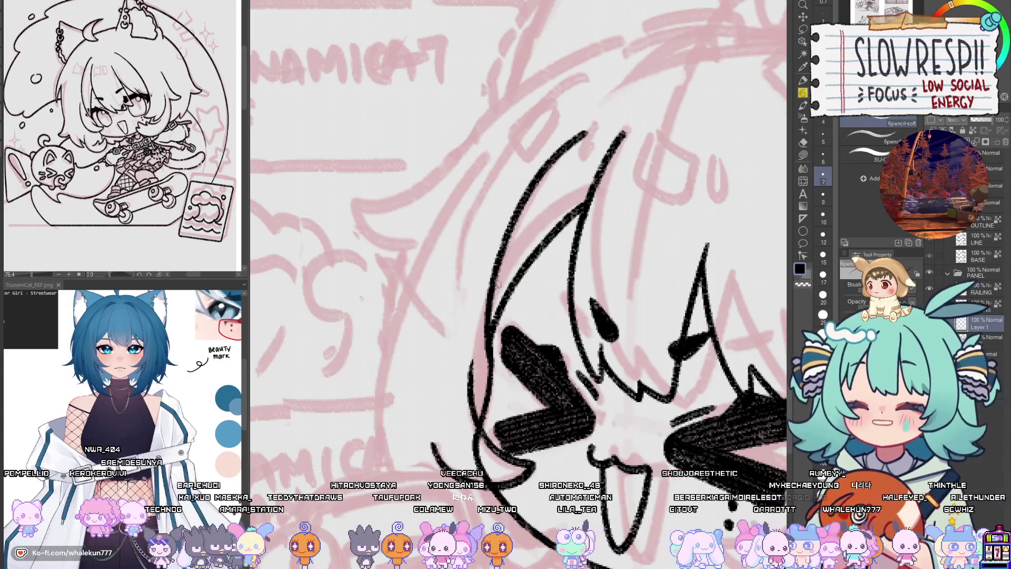
pyautogui.hotkey('ctrl', 'z')
pyautogui.moveTo(566, 141); pyautogui.dragTo(487, 332)
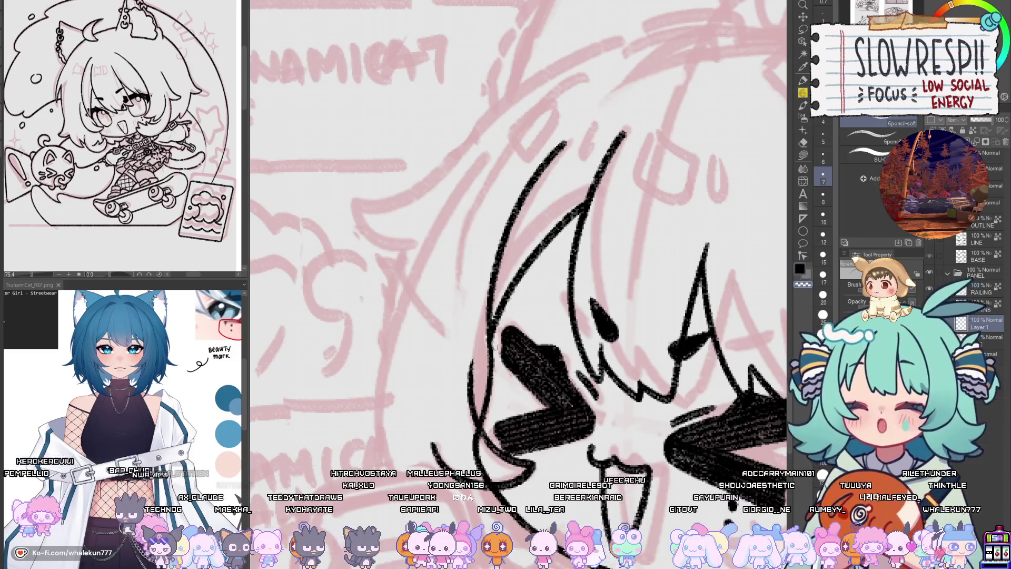
# - On the layer below Layer 1, erase the stray shading at the right eye's tip and check it mirrored
pyautogui.click(985, 340)
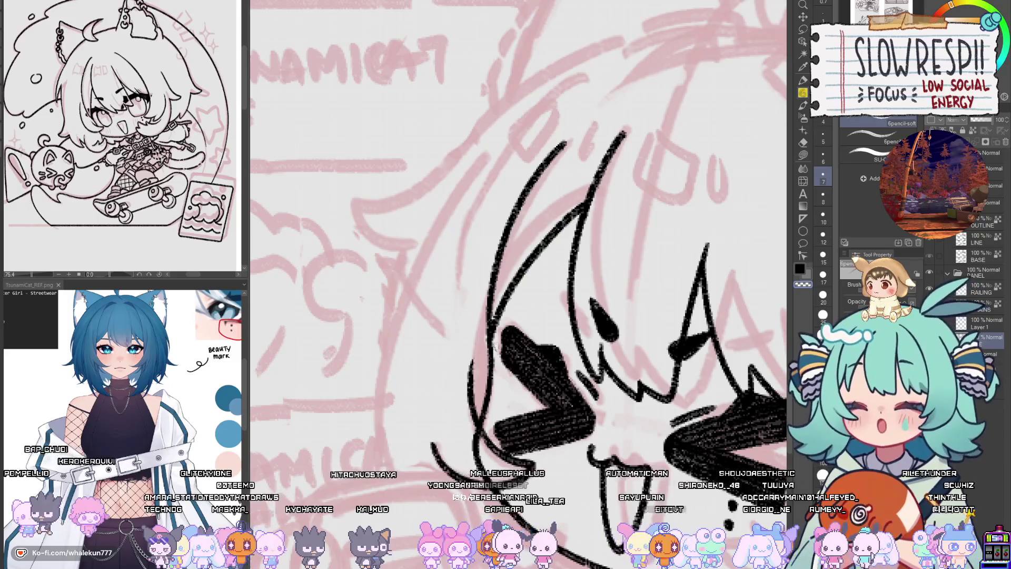
pyautogui.scroll(-1, 496, 393)
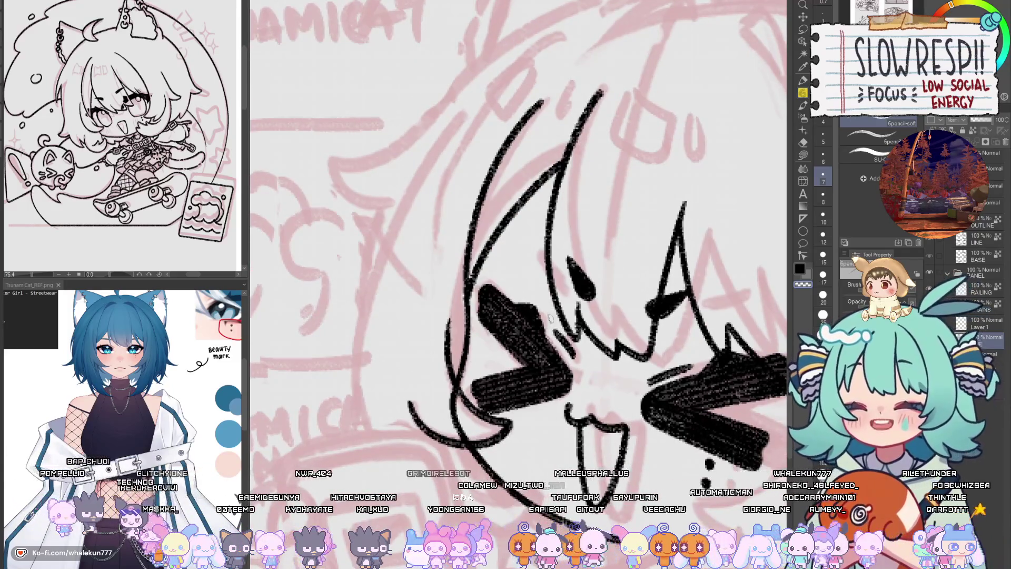
pyautogui.hscroll(3, 559, 285)
pyautogui.press('e')
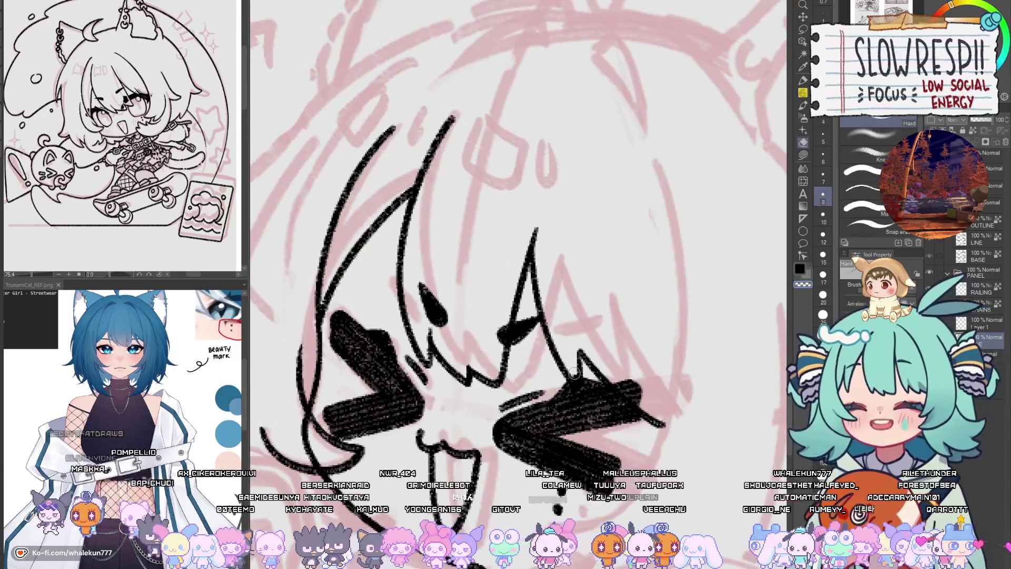
pyautogui.moveTo(624, 384); pyautogui.dragTo(640, 392)
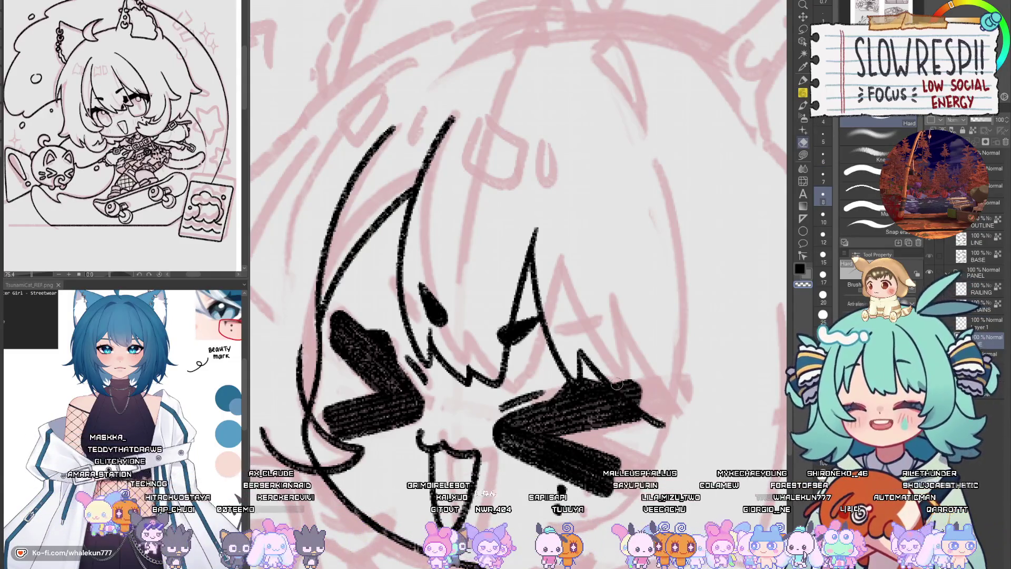
pyautogui.moveTo(615, 375); pyautogui.dragTo(358, 389)
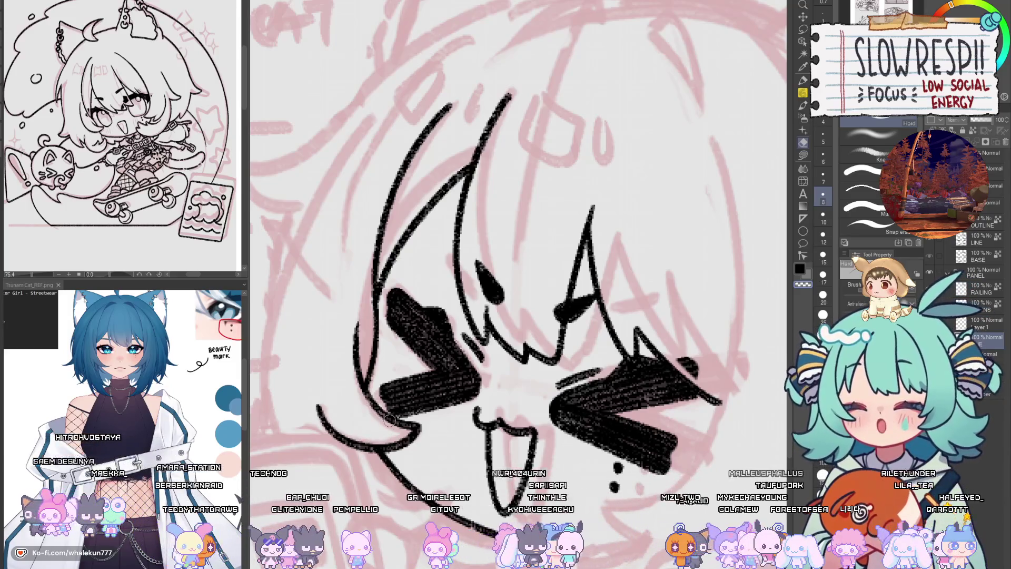
pyautogui.press('h')
pyautogui.press('h')
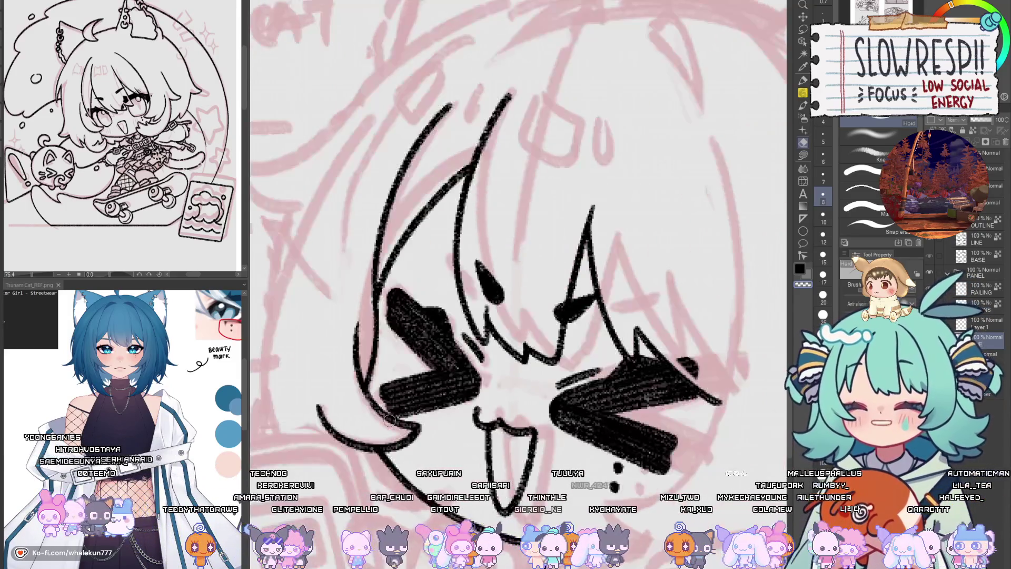
pyautogui.press('h')
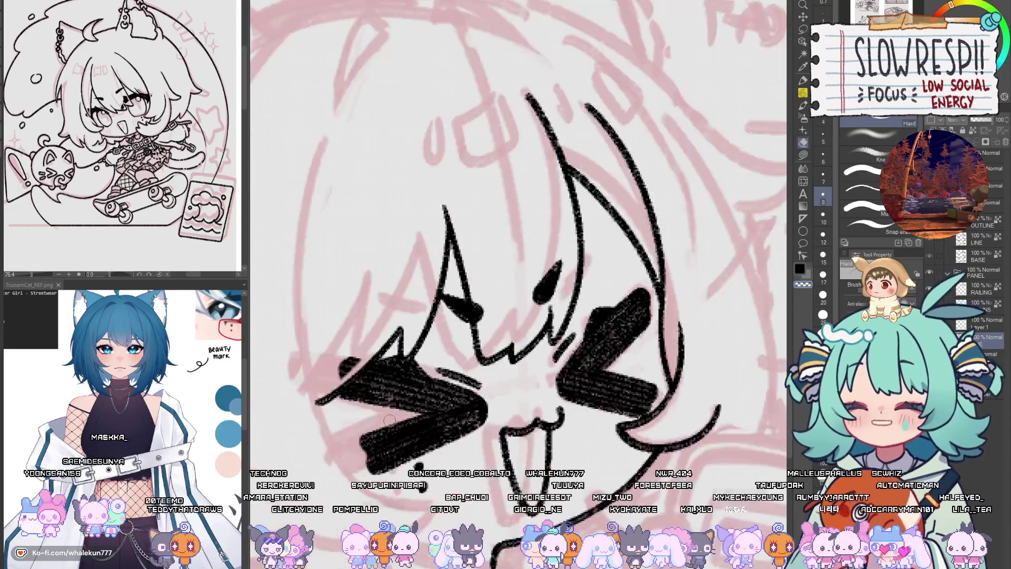
pyautogui.press('h')
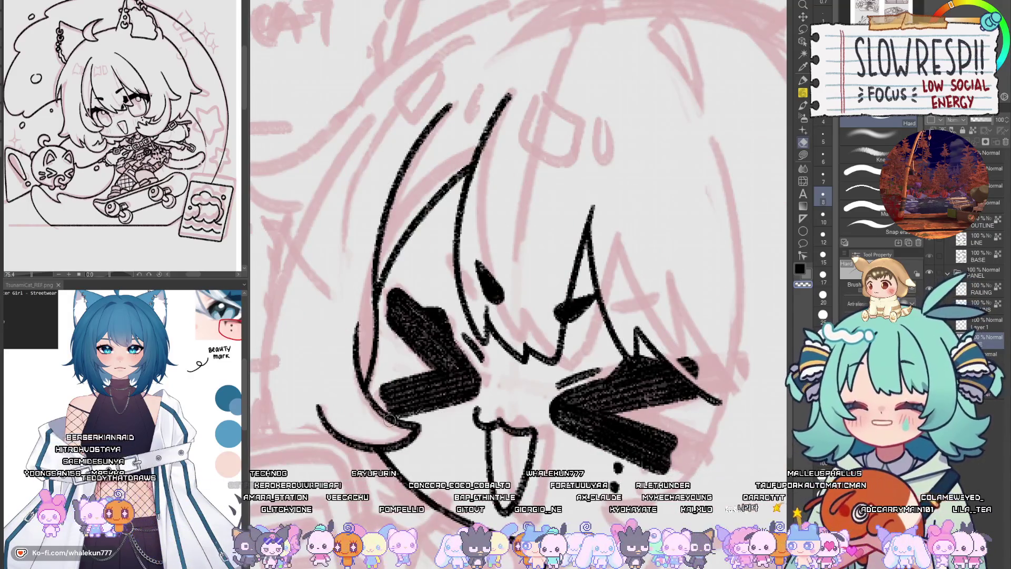
pyautogui.scroll(-5, 579, 444)
# - Trim the tip of the right eye stroke with the hard eraser, mirror-checking the face
pyautogui.scroll(-1, 579, 444)
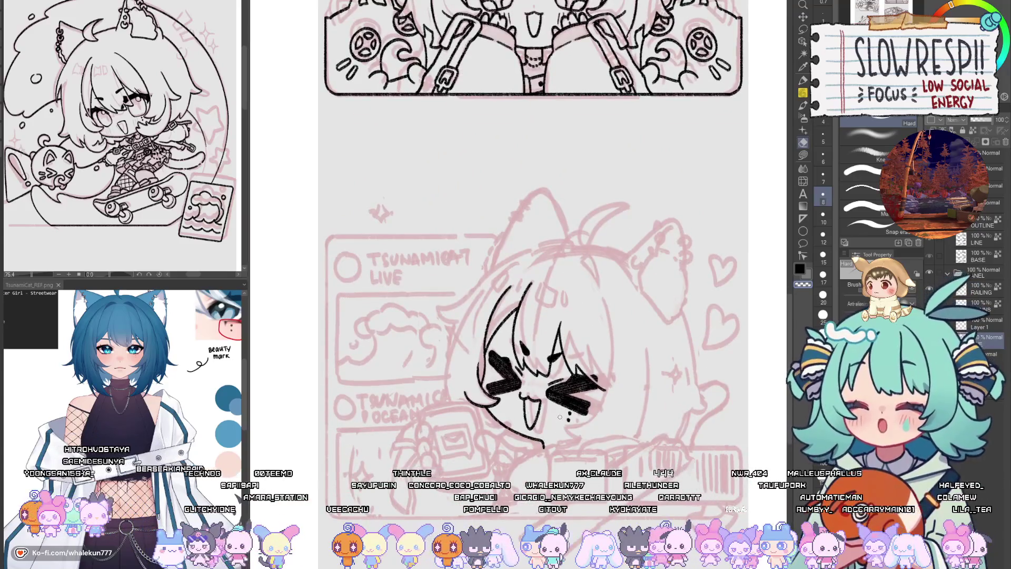
pyautogui.press('p')
pyautogui.press('h')
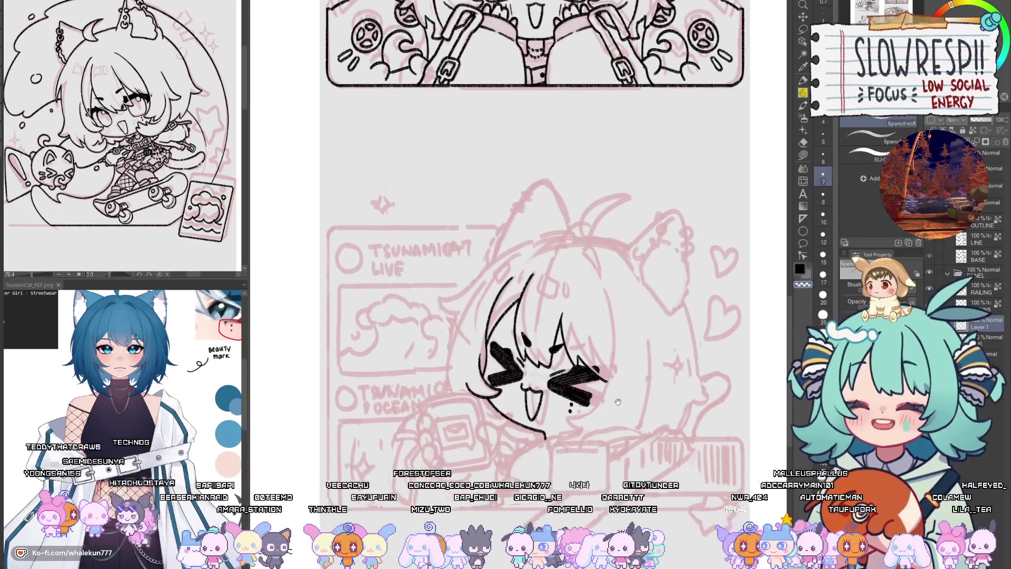
pyautogui.press('h')
pyautogui.scroll(1, 611, 359)
pyautogui.scroll(2, 590, 337)
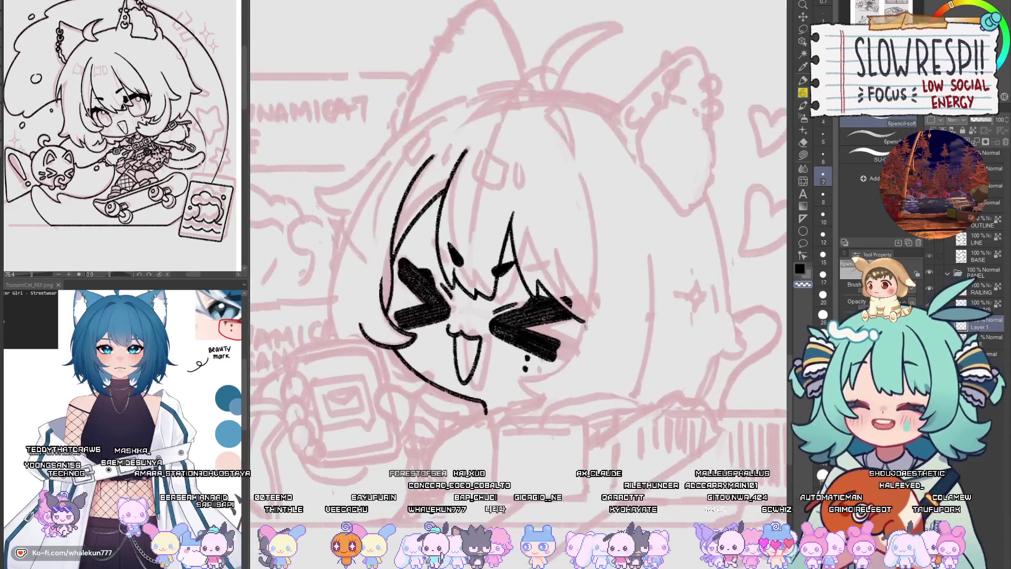
pyautogui.press('e')
pyautogui.moveTo(582, 320)
pyautogui.mouseDown()
pyautogui.moveTo(576, 343)
pyautogui.moveTo(529, 383)
pyautogui.mouseUp()
pyautogui.press('p')
pyautogui.press('h')
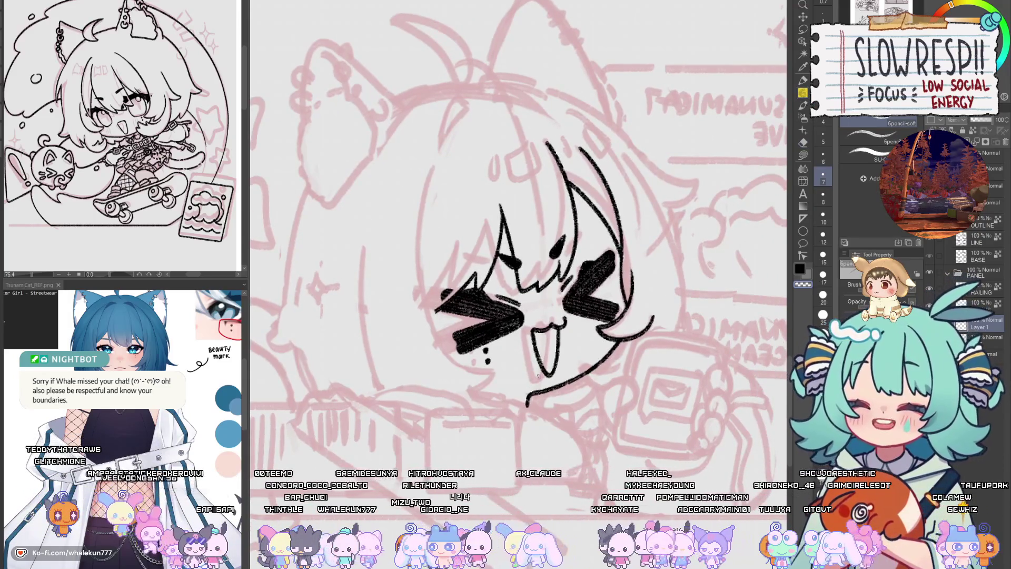
# - Draw the curve down the left side of the face, undoing the failed attempts
pyautogui.moveTo(518, 369); pyautogui.dragTo(530, 365)
pyautogui.scroll(2, 529, 366)
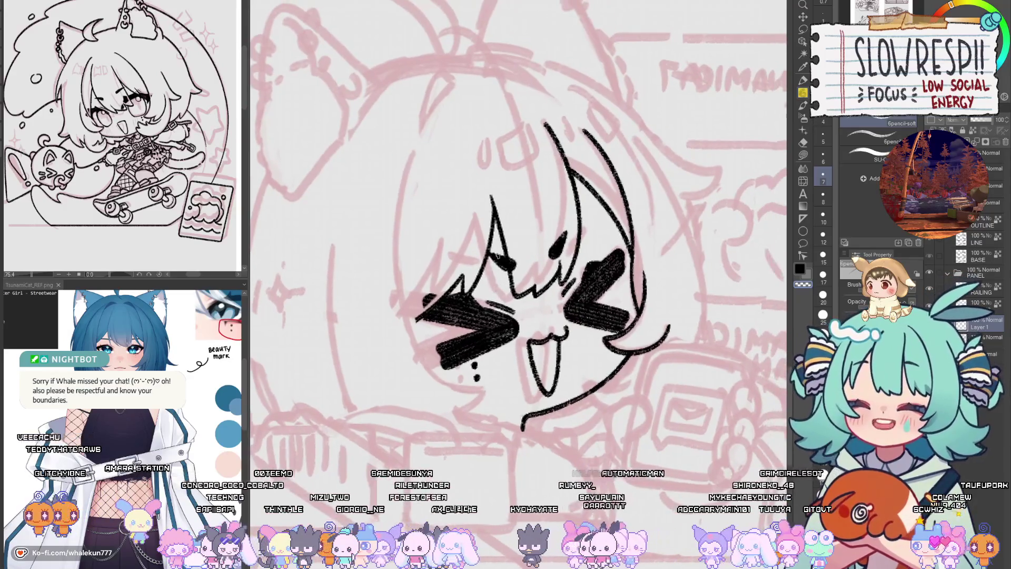
pyautogui.moveTo(420, 153); pyautogui.dragTo(401, 312)
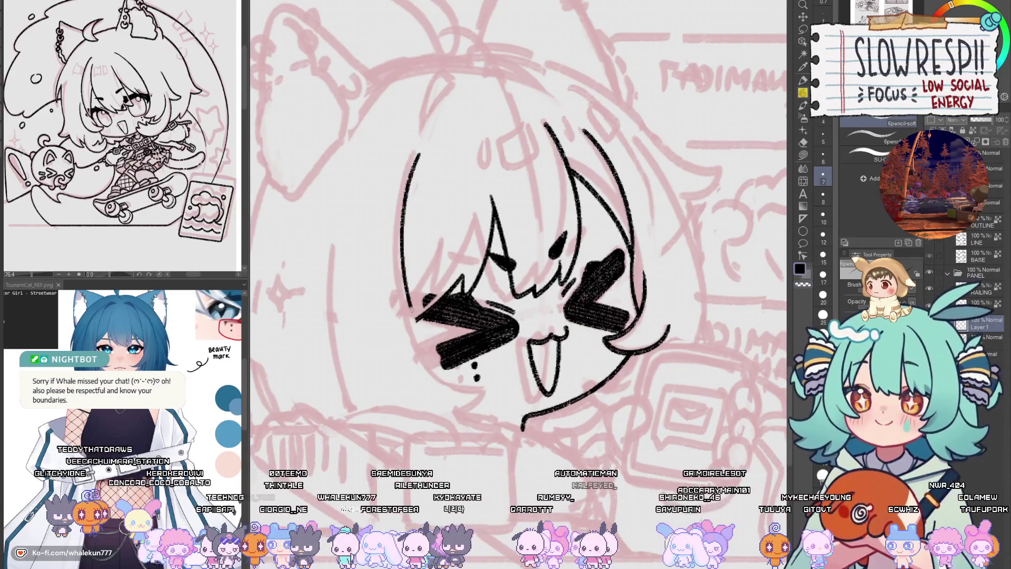
pyautogui.hotkey('ctrl', 'z')
pyautogui.moveTo(419, 158); pyautogui.dragTo(466, 386)
pyautogui.hotkey('ctrl', 'z')
pyautogui.moveTo(417, 156); pyautogui.dragTo(474, 386)
pyautogui.hotkey('ctrl', 'z')
pyautogui.hotkey('ctrl', 'z')
pyautogui.moveTo(417, 154)
pyautogui.mouseDown()
pyautogui.moveTo(484, 388)
pyautogui.moveTo(504, 381)
pyautogui.moveTo(482, 408)
pyautogui.mouseUp()
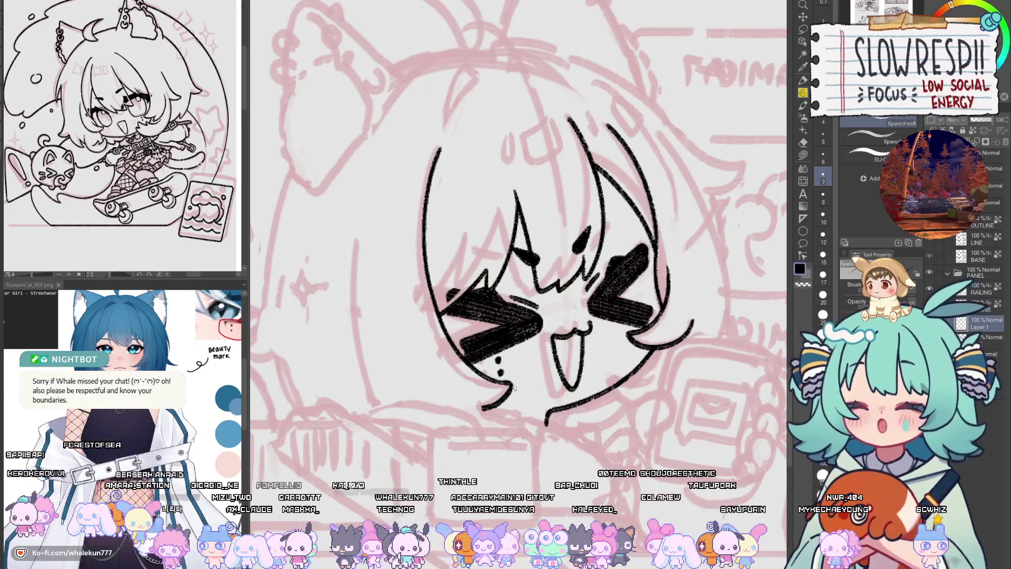
# - Join the lower eye stroke to the cheek dot and mirror-check the drawing
pyautogui.press('h')
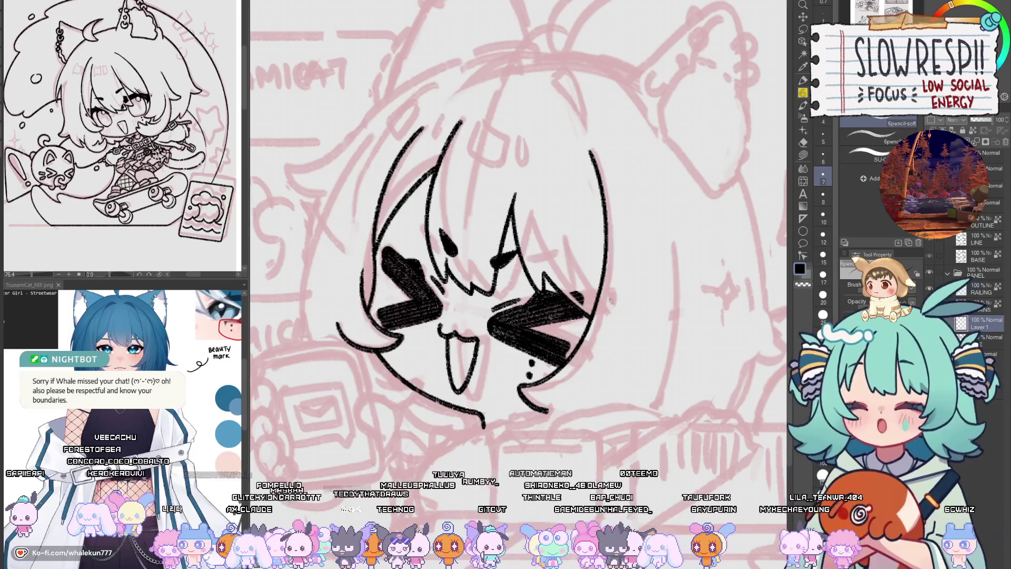
pyautogui.press('h')
pyautogui.press('e')
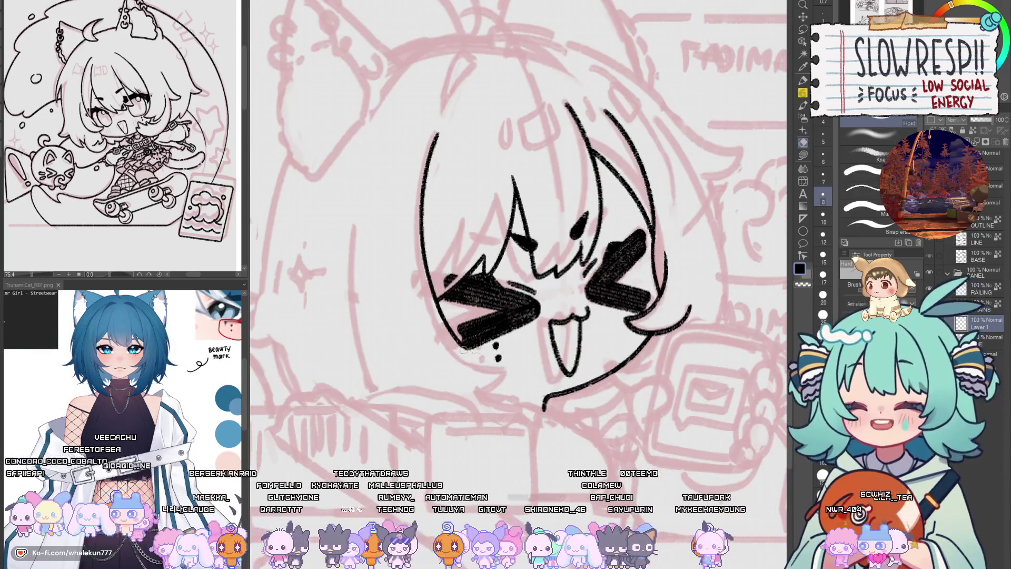
pyautogui.press('p')
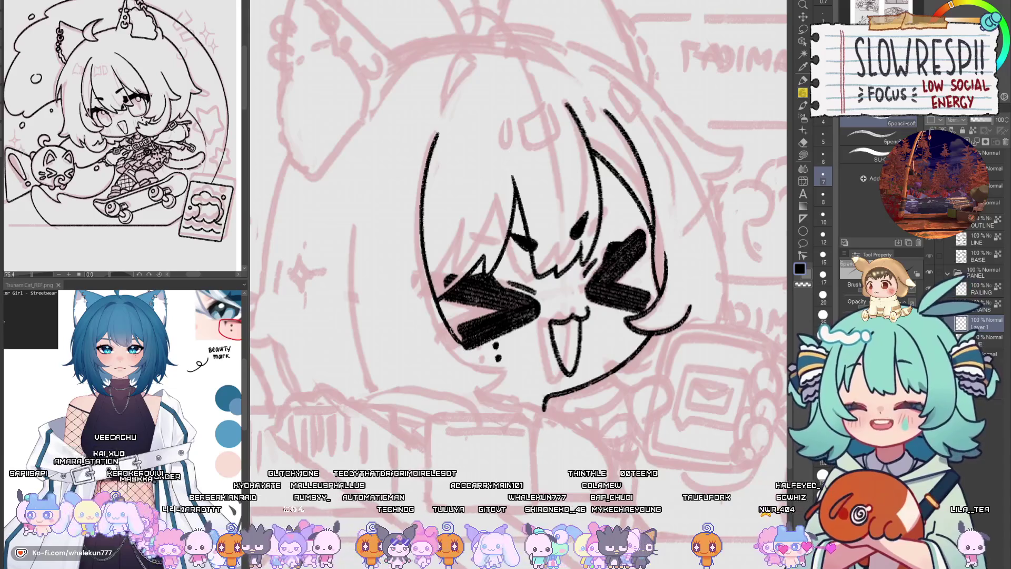
pyautogui.moveTo(471, 352); pyautogui.dragTo(508, 362)
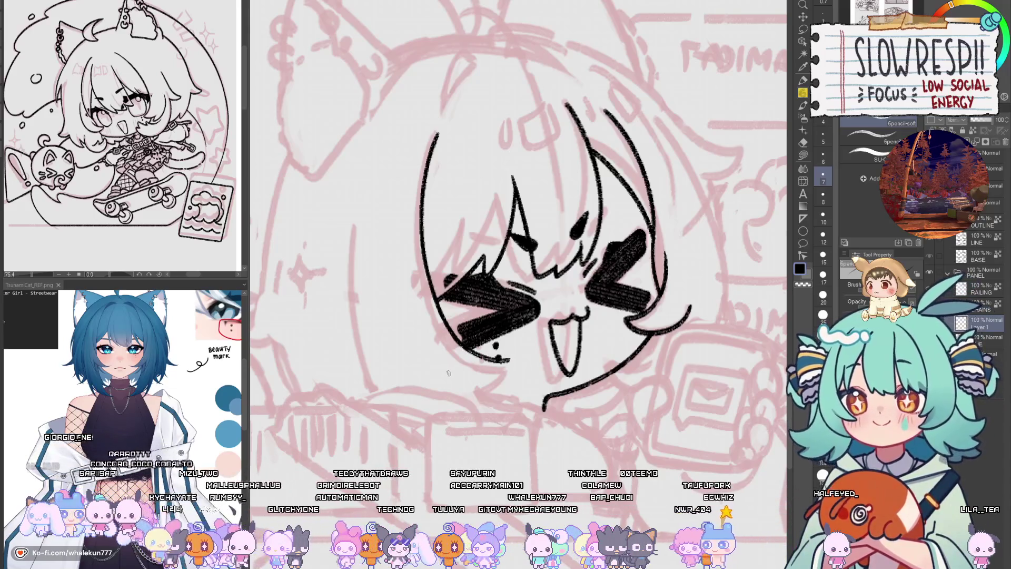
pyautogui.press('h')
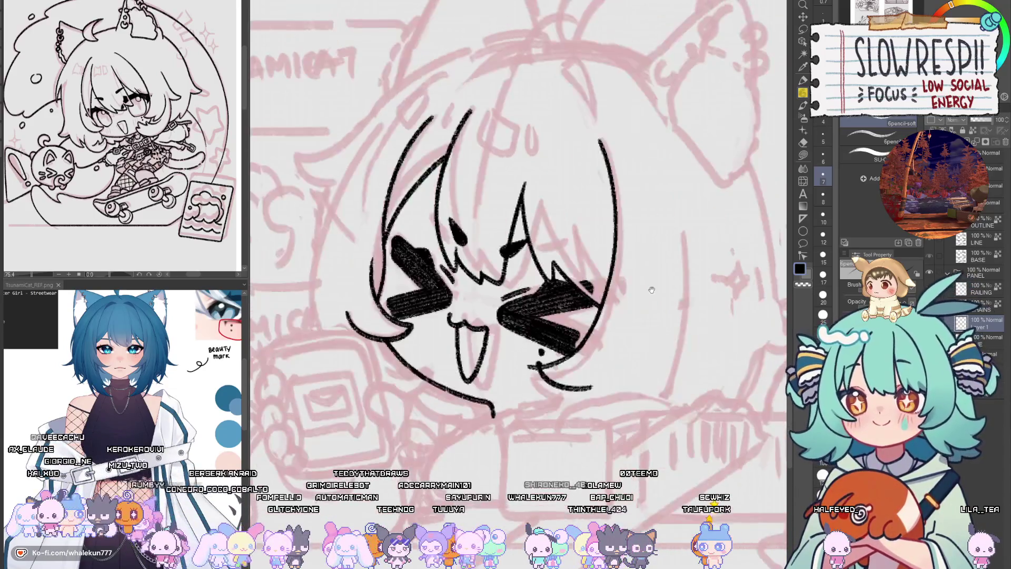
pyautogui.press('e')
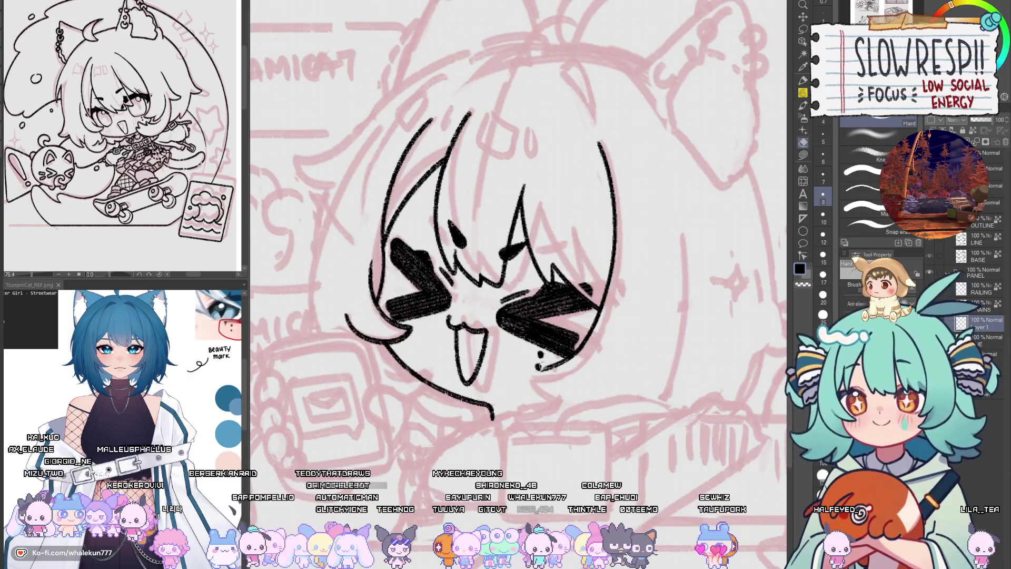
pyautogui.press('p')
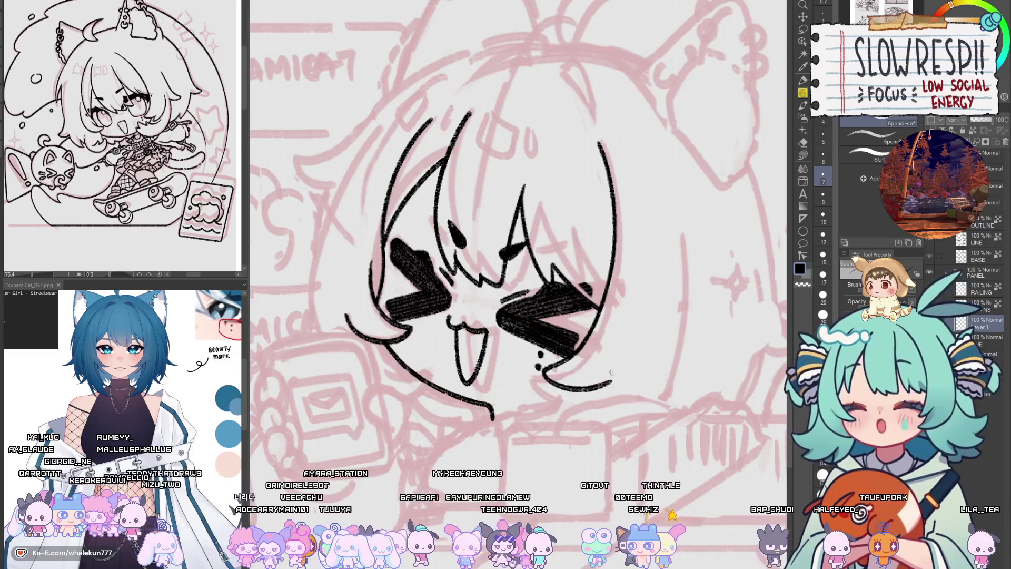
pyautogui.moveTo(527, 387); pyautogui.dragTo(566, 428)
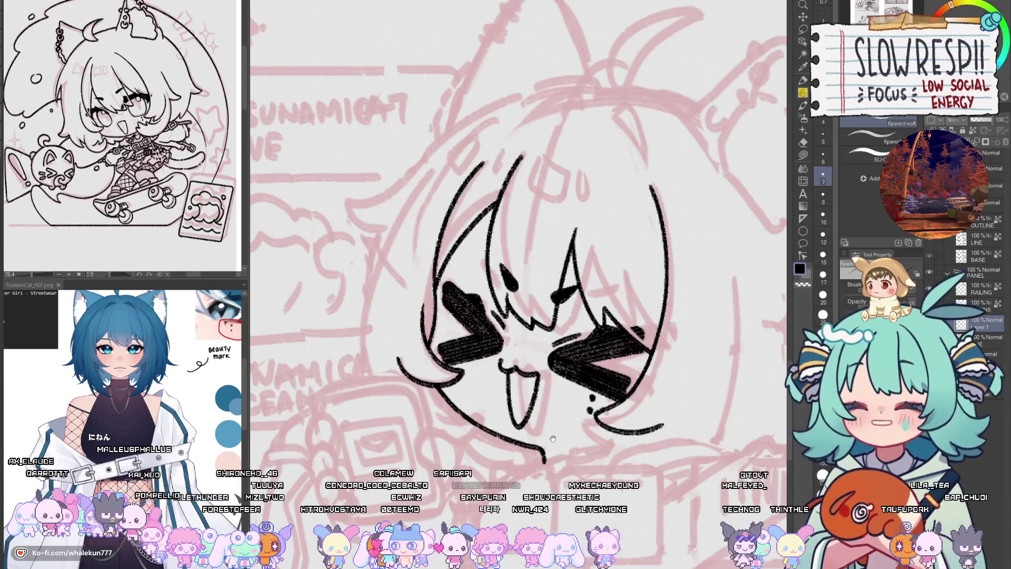
pyautogui.moveTo(553, 438); pyautogui.dragTo(570, 410)
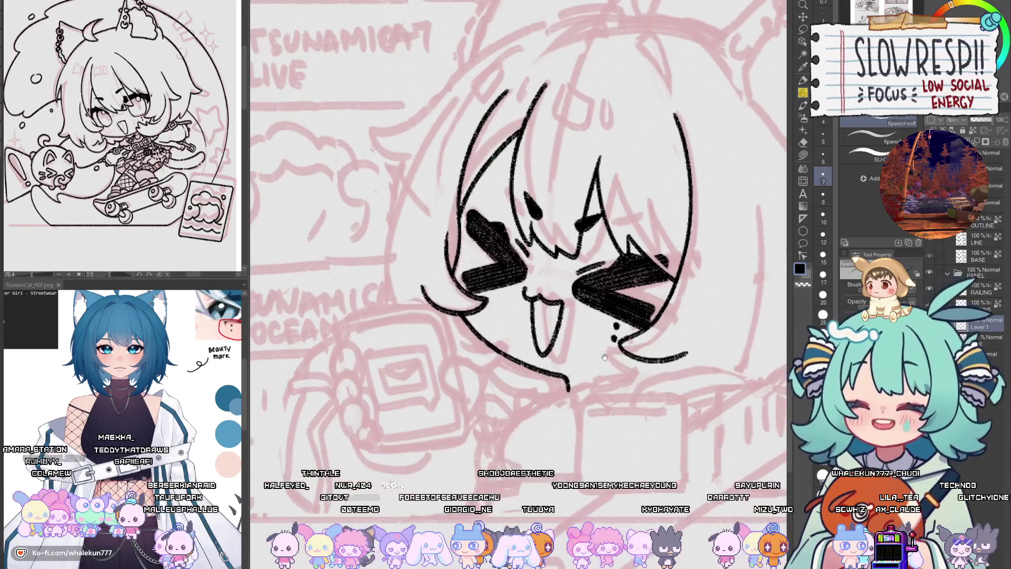
pyautogui.scroll(-2, 592, 362)
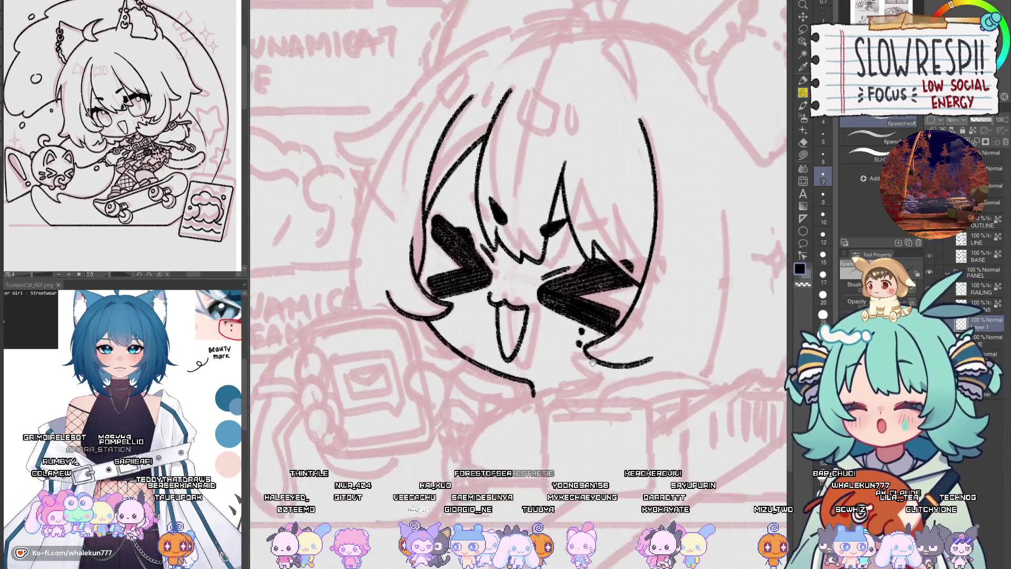
pyautogui.moveTo(592, 362); pyautogui.dragTo(555, 368)
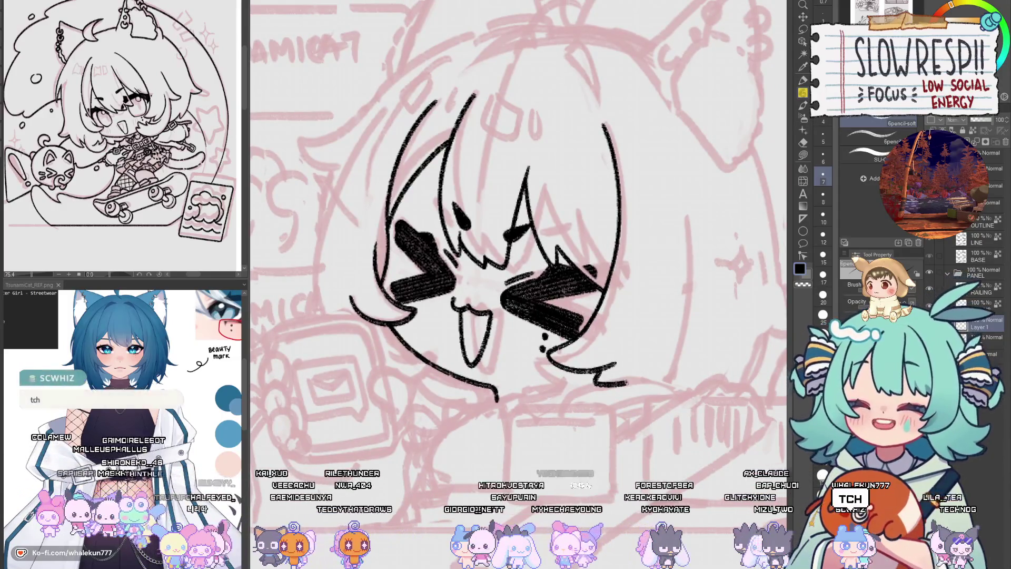
pyautogui.moveTo(595, 378); pyautogui.dragTo(653, 371)
pyautogui.hscroll(-3, 653, 370)
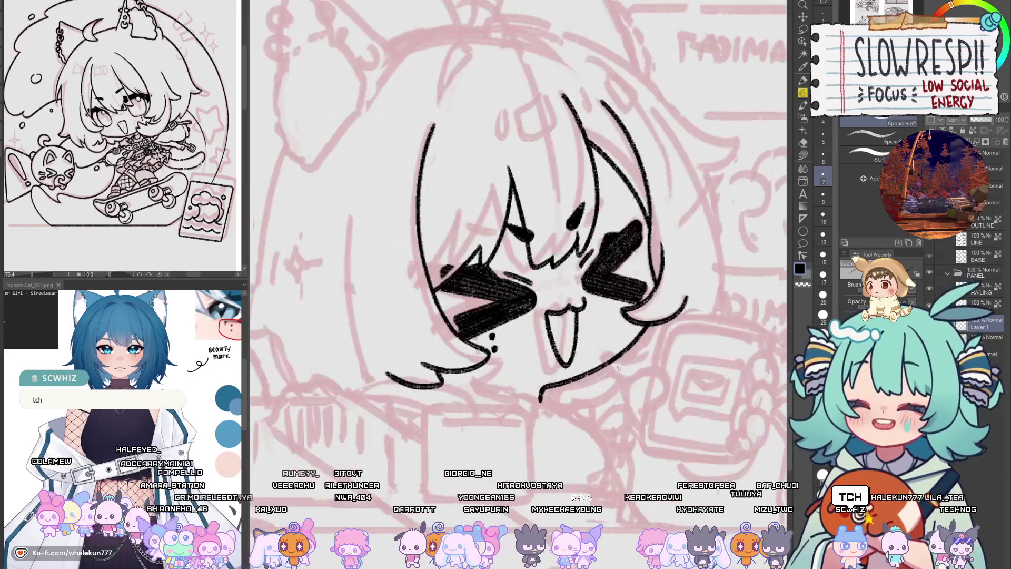
pyautogui.hscroll(-3, 621, 372)
pyautogui.hscroll(-3, 598, 373)
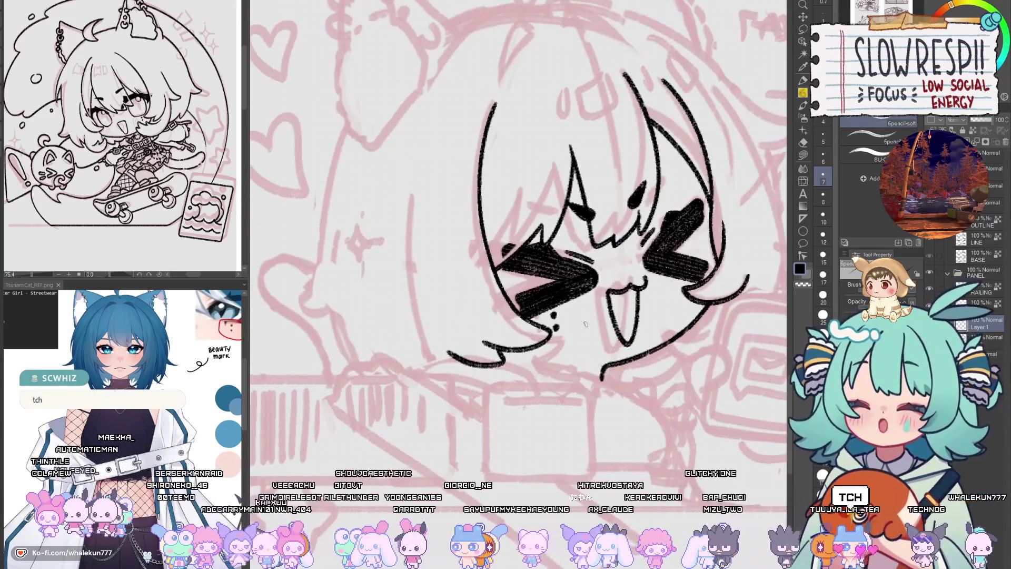
pyautogui.moveTo(408, 215)
pyautogui.mouseDown()
pyautogui.moveTo(417, 299)
pyautogui.moveTo(461, 360)
pyautogui.mouseUp()
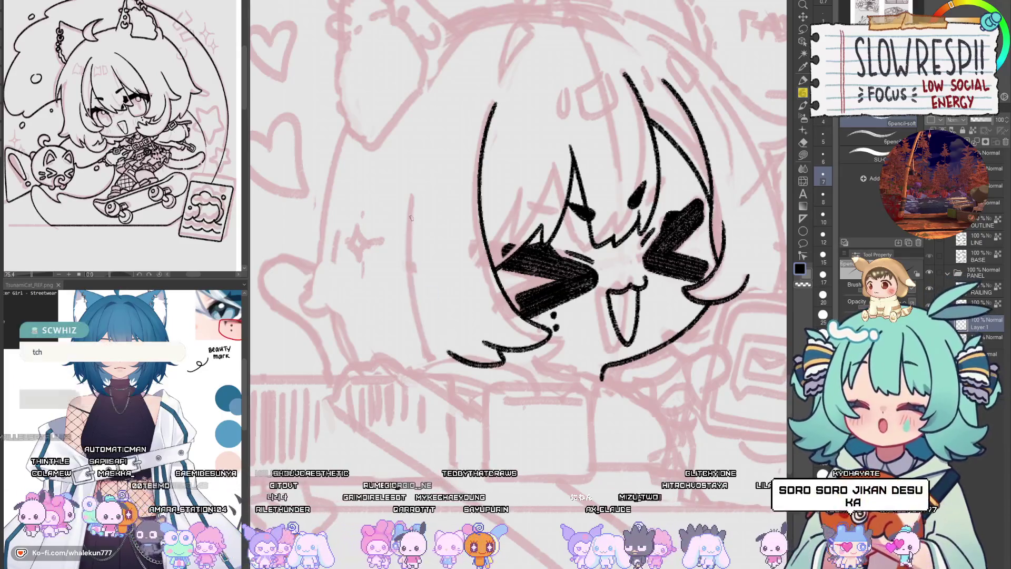
pyautogui.hotkey('ctrl', 'z')
pyautogui.hotkey('ctrl', 'z')
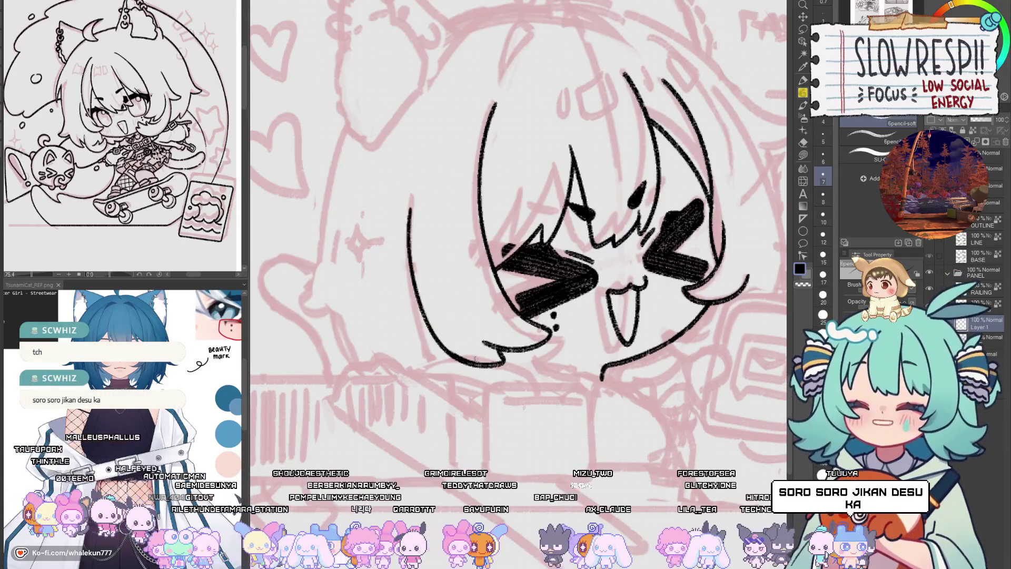
pyautogui.press('h')
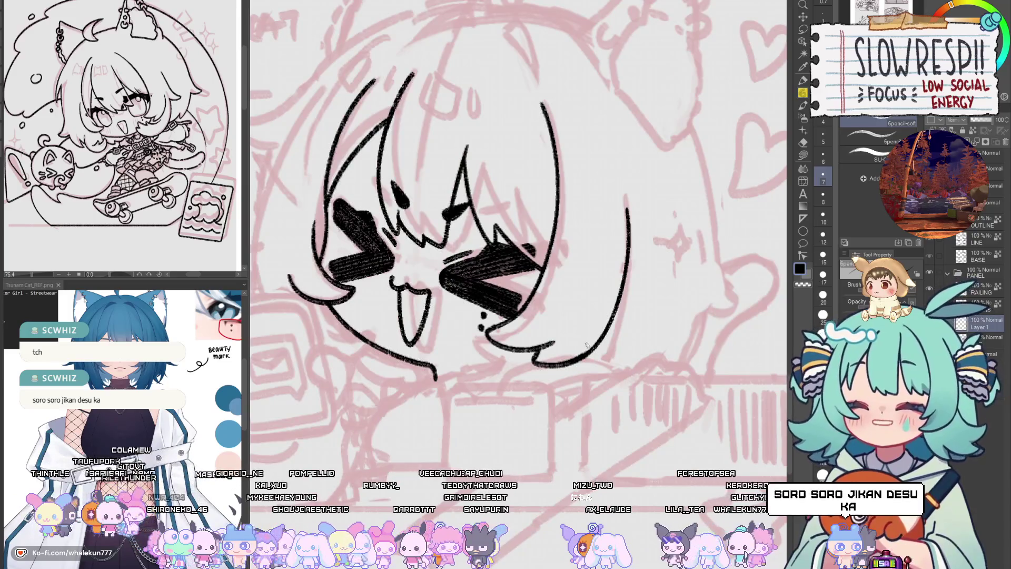
pyautogui.scroll(1, 585, 357)
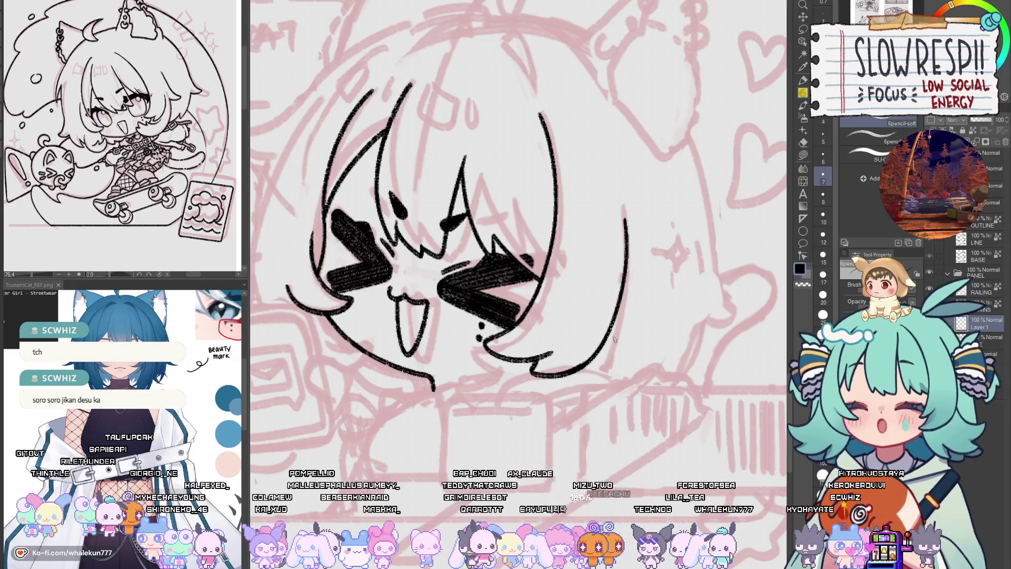
pyautogui.scroll(-2, 595, 343)
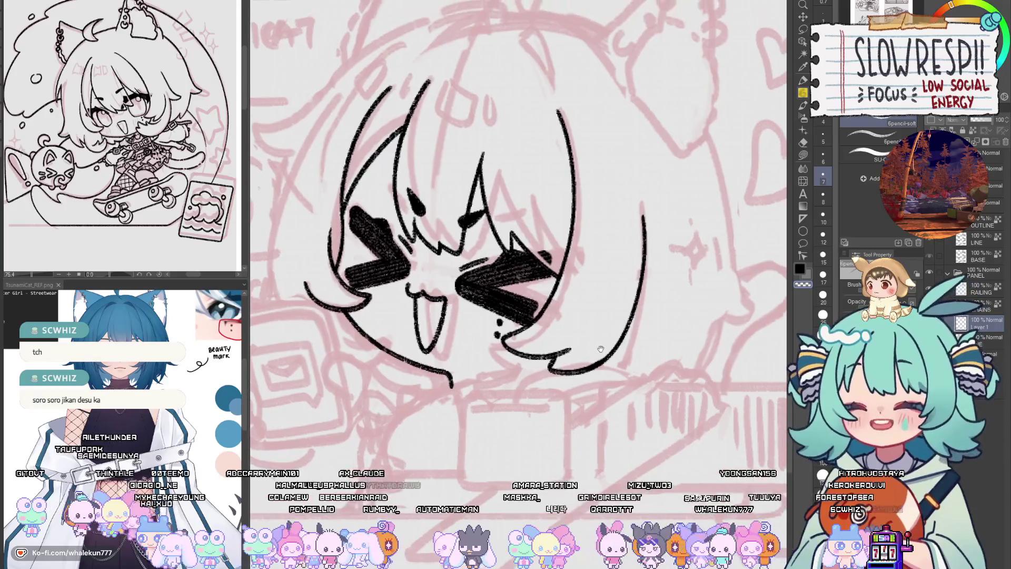
pyautogui.moveTo(588, 345); pyautogui.dragTo(591, 376)
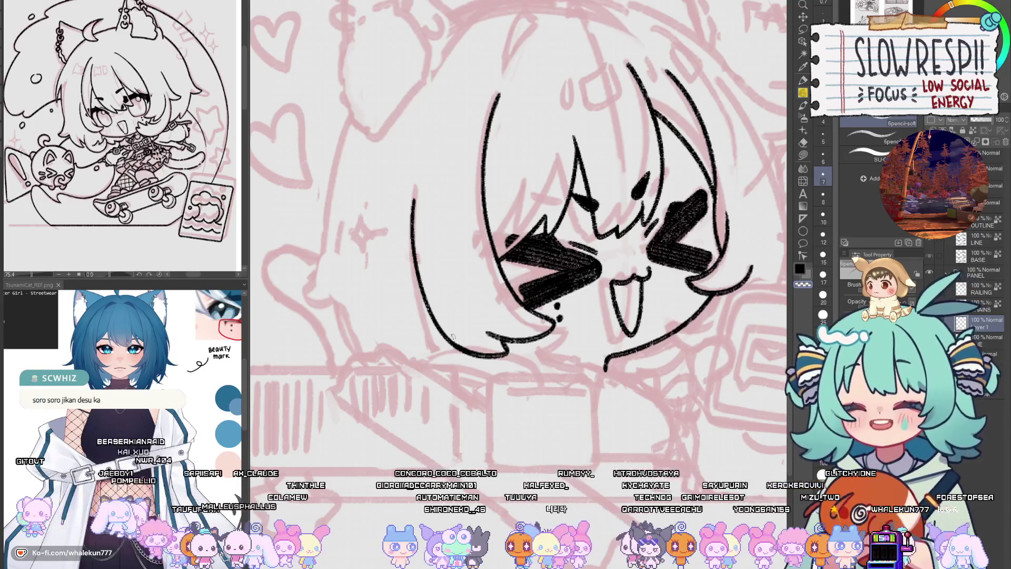
pyautogui.moveTo(510, 217); pyautogui.dragTo(565, 332)
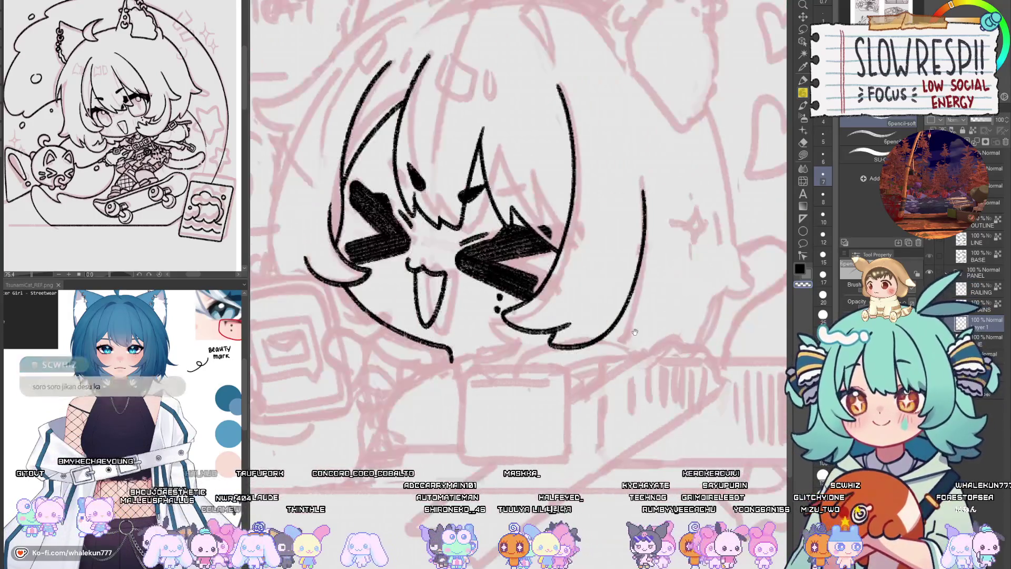
pyautogui.press('h')
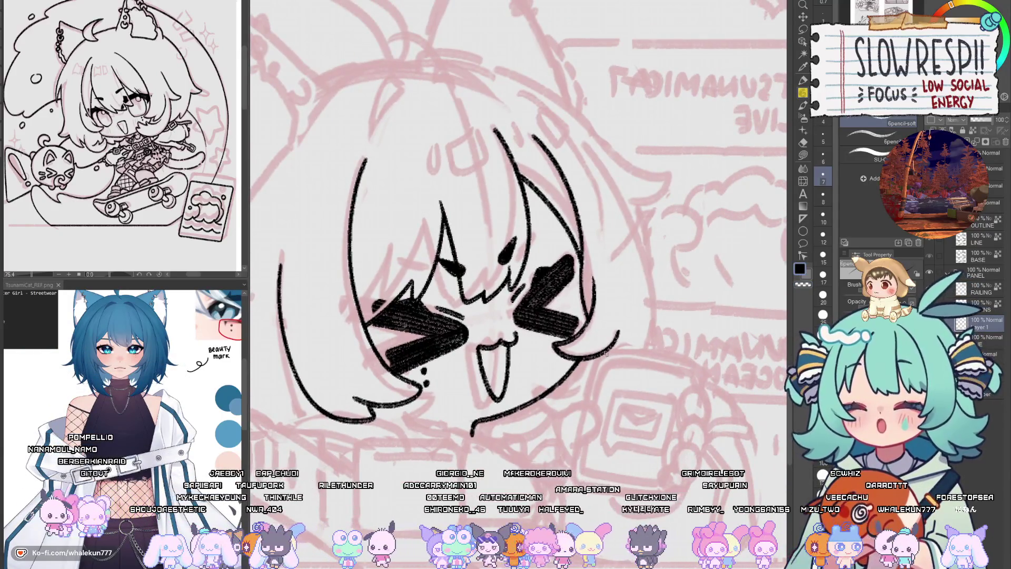
pyautogui.press('e')
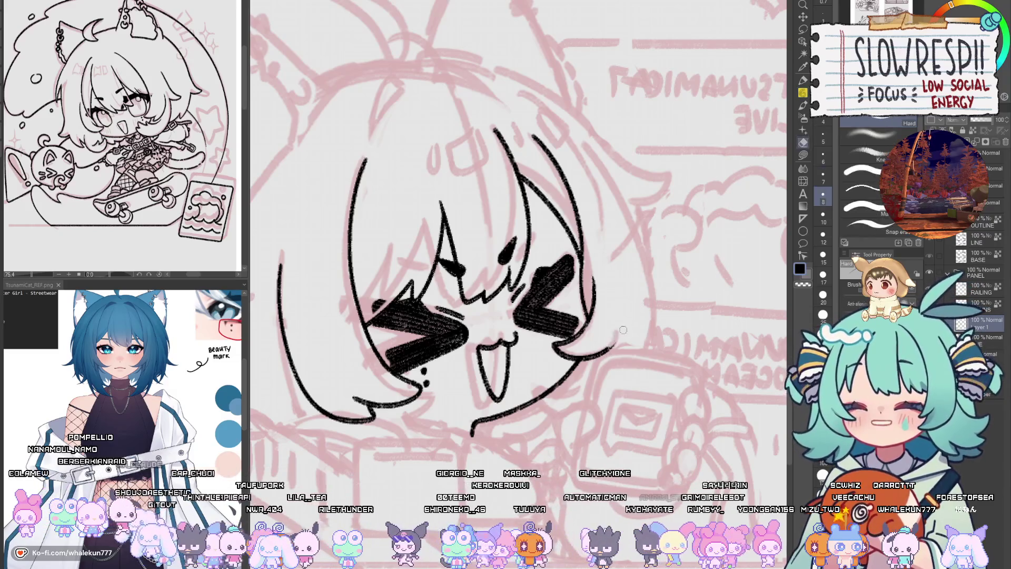
pyautogui.press('p')
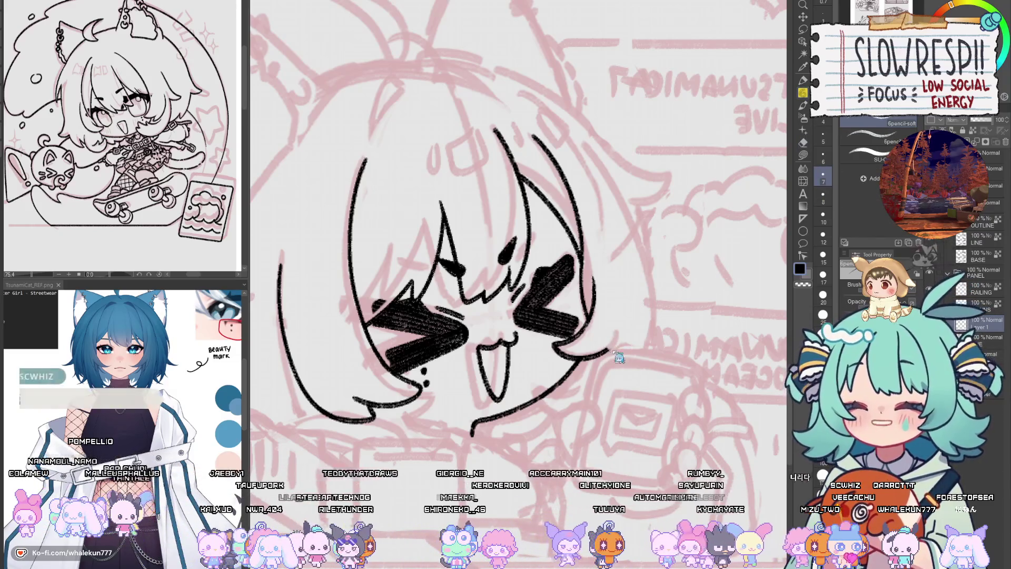
pyautogui.press('h')
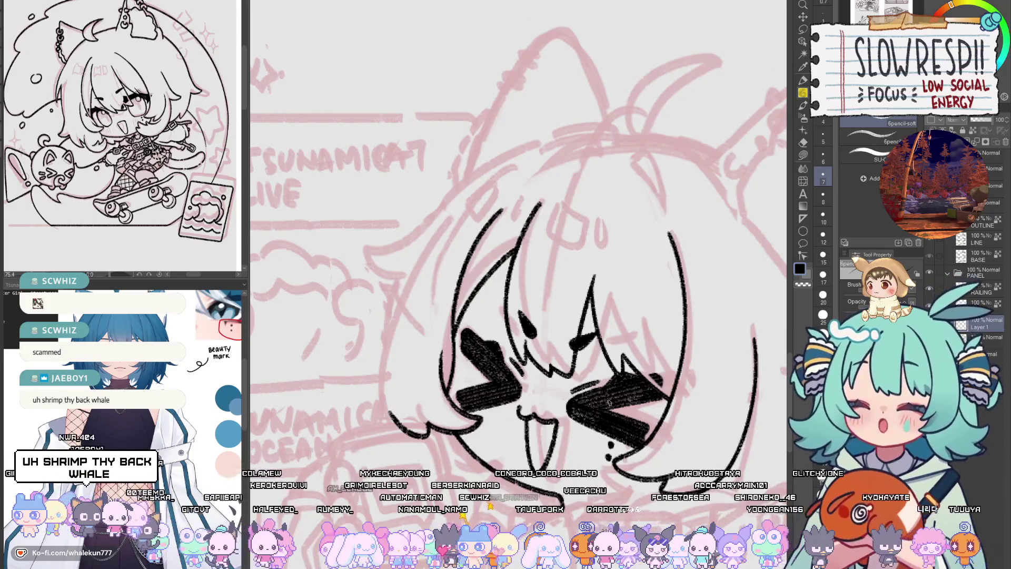
# - Erase the curly end of the hair stroke with the hard eraser
pyautogui.moveTo(691, 434)
pyautogui.mouseDown()
pyautogui.moveTo(611, 355)
pyautogui.moveTo(592, 391)
pyautogui.moveTo(626, 411)
pyautogui.mouseUp()
pyautogui.press('h')
pyautogui.press('h')
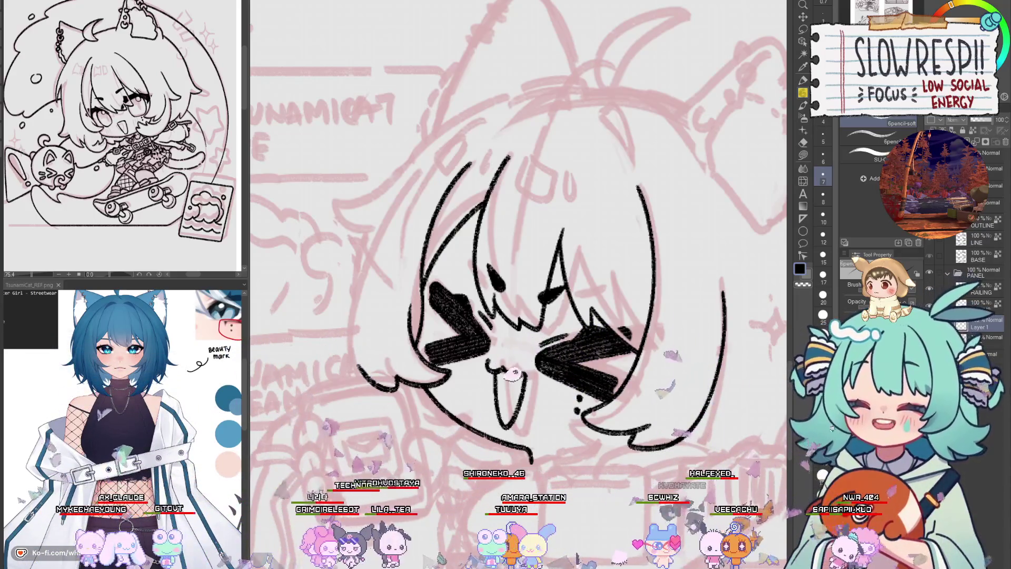
pyautogui.moveTo(745, 166); pyautogui.dragTo(780, 90)
pyautogui.press('h')
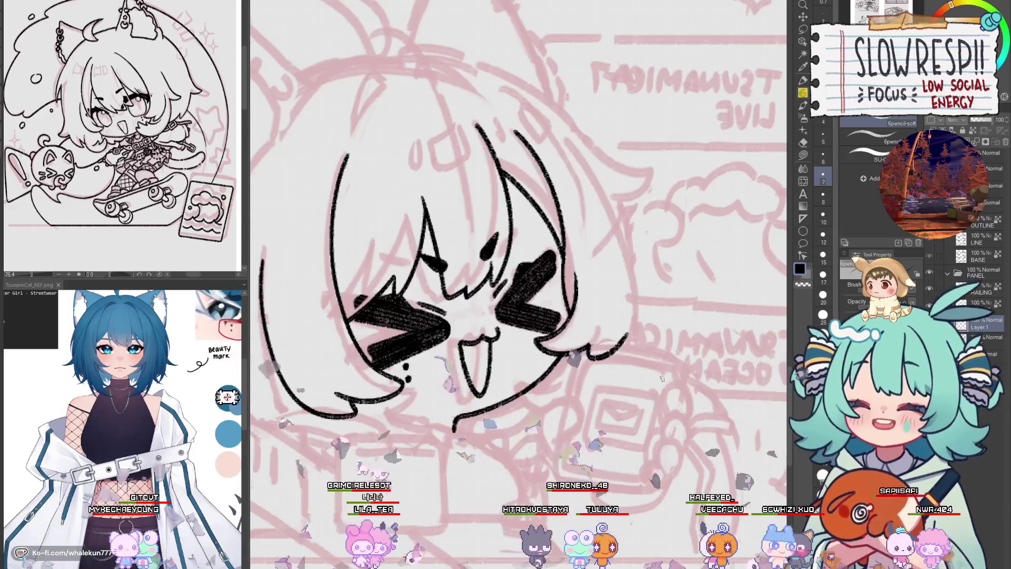
pyautogui.press('e')
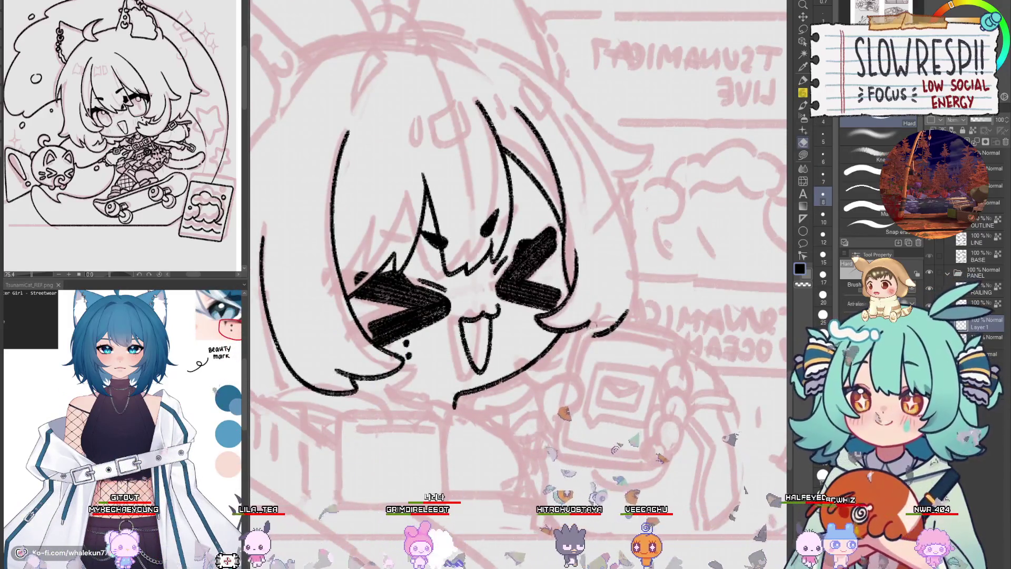
pyautogui.moveTo(627, 314)
pyautogui.mouseDown()
pyautogui.moveTo(608, 332)
pyautogui.moveTo(629, 339)
pyautogui.mouseUp()
pyautogui.press('p')
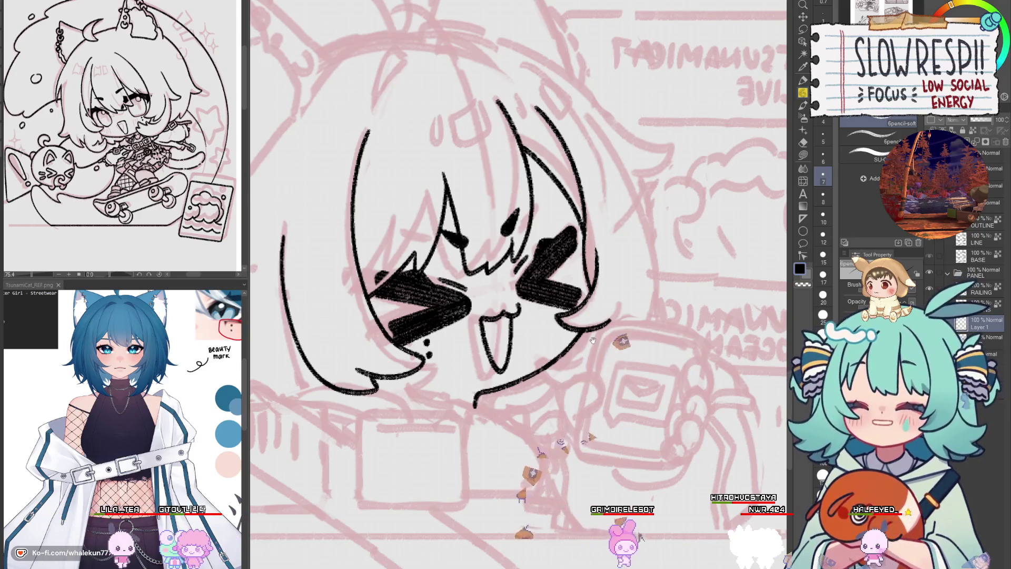
pyautogui.press('h')
# - Draw a curved hair outline to the left of the face
pyautogui.moveTo(548, 354); pyautogui.dragTo(588, 355)
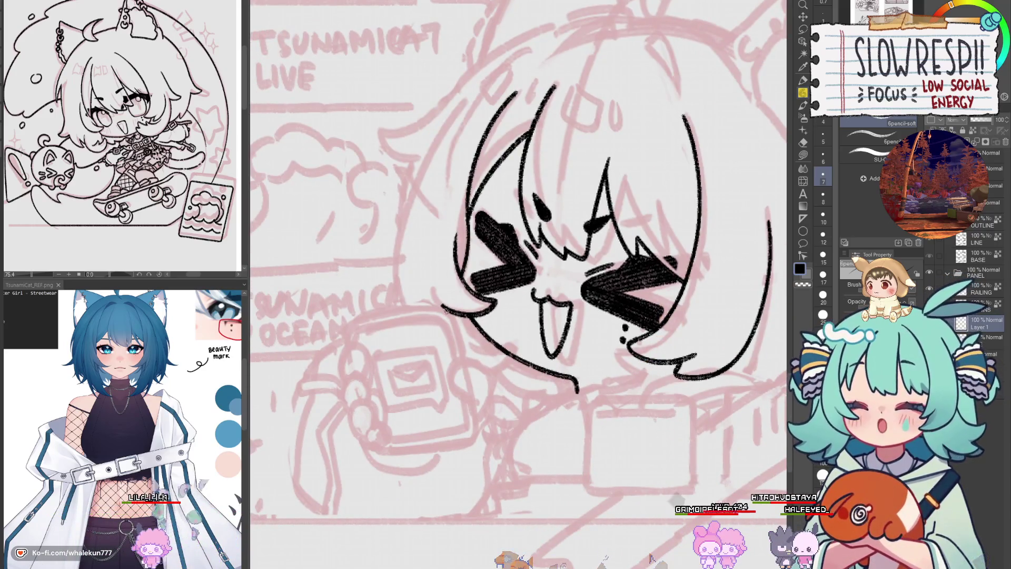
pyautogui.moveTo(442, 138); pyautogui.dragTo(441, 337)
pyautogui.press('h')
pyautogui.press('h')
pyautogui.moveTo(426, 191); pyautogui.dragTo(400, 248)
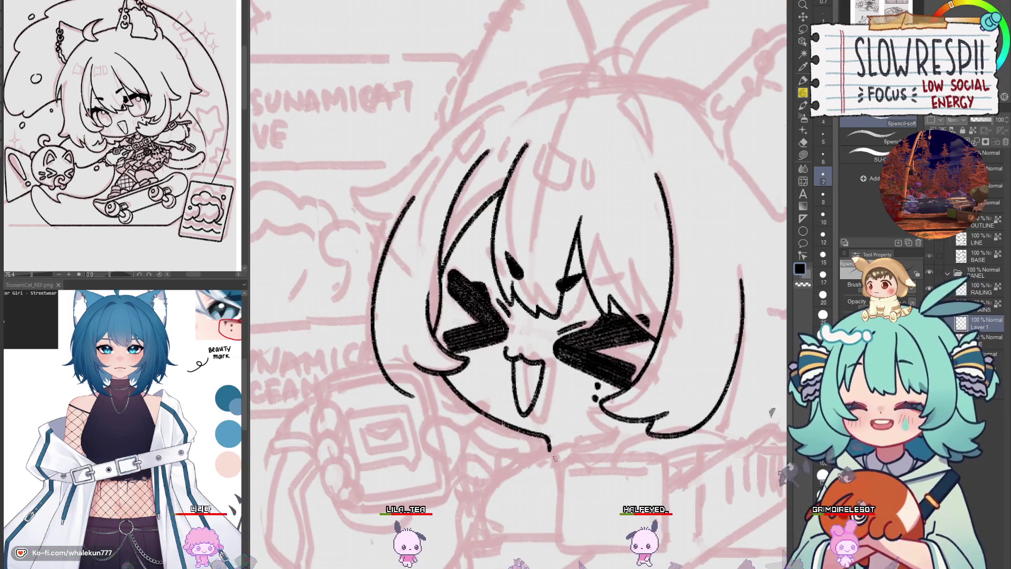
# - Add the long outer hair strand down the left side, mirror-checking the balance
pyautogui.press('h')
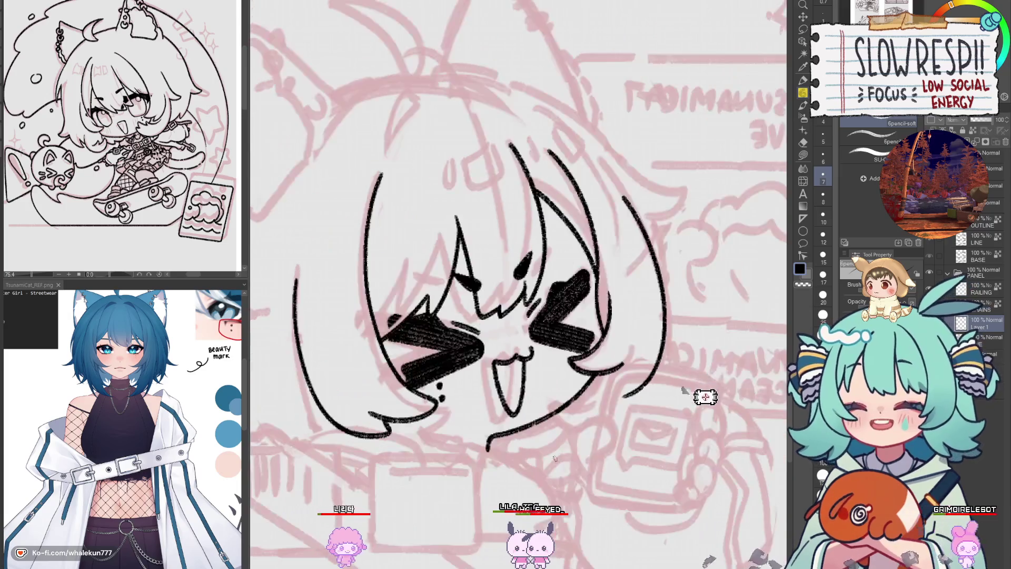
pyautogui.press('h')
pyautogui.press('h')
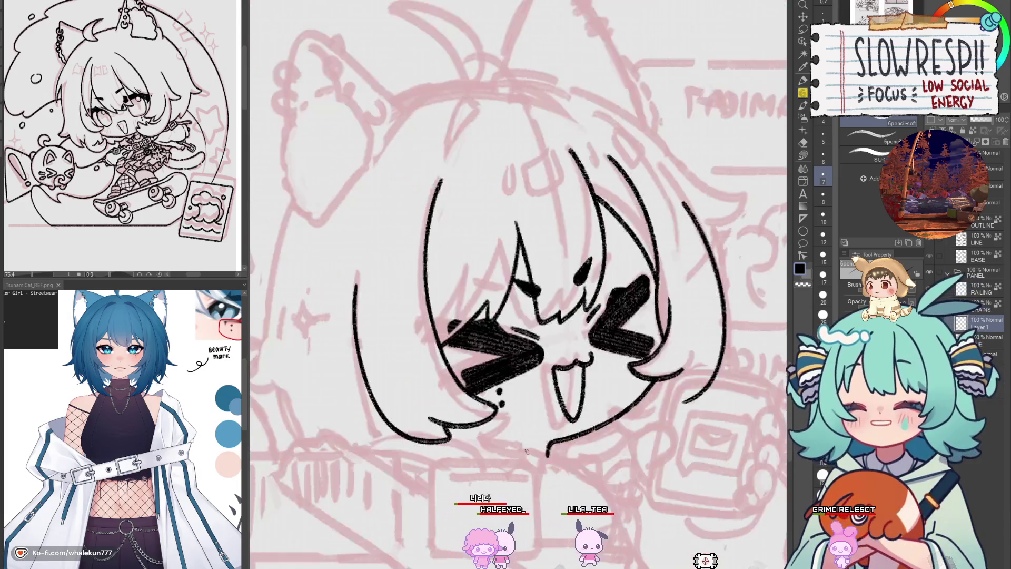
pyautogui.press('h')
pyautogui.moveTo(411, 213); pyautogui.dragTo(351, 224)
pyautogui.moveTo(368, 184); pyautogui.dragTo(351, 389)
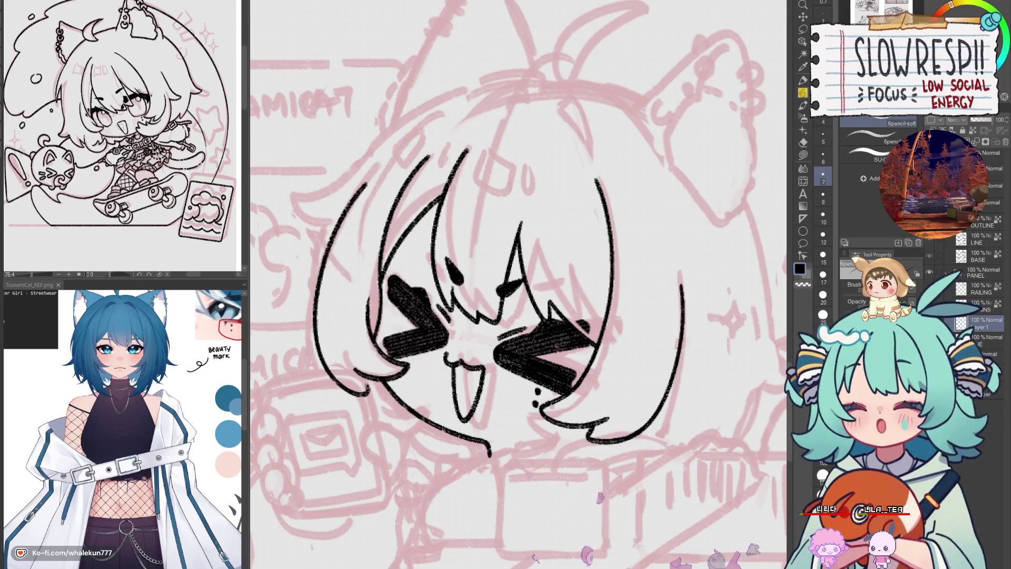
pyautogui.press('h')
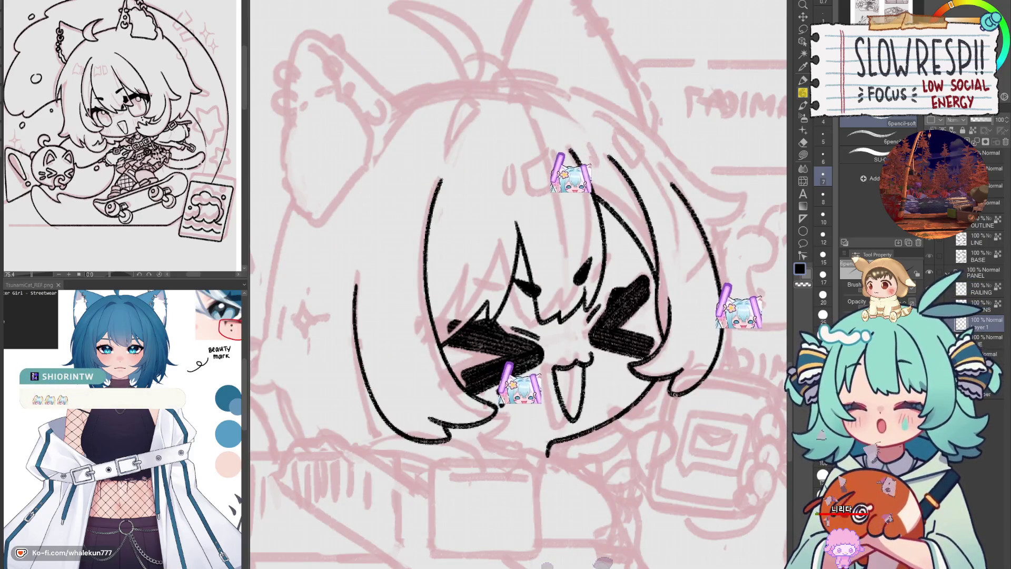
pyautogui.moveTo(690, 366); pyautogui.dragTo(674, 396)
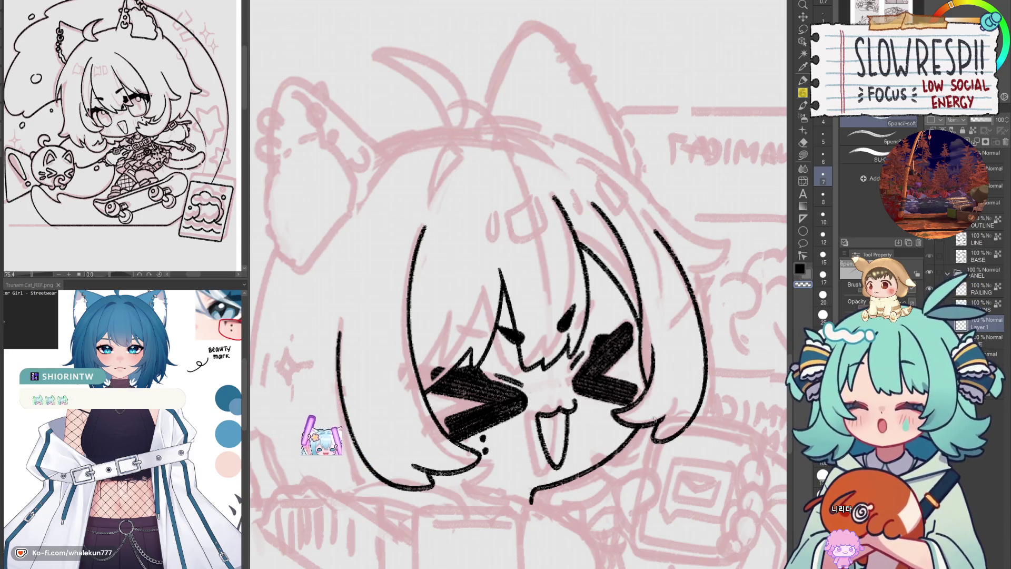
pyautogui.moveTo(647, 438); pyautogui.dragTo(641, 460)
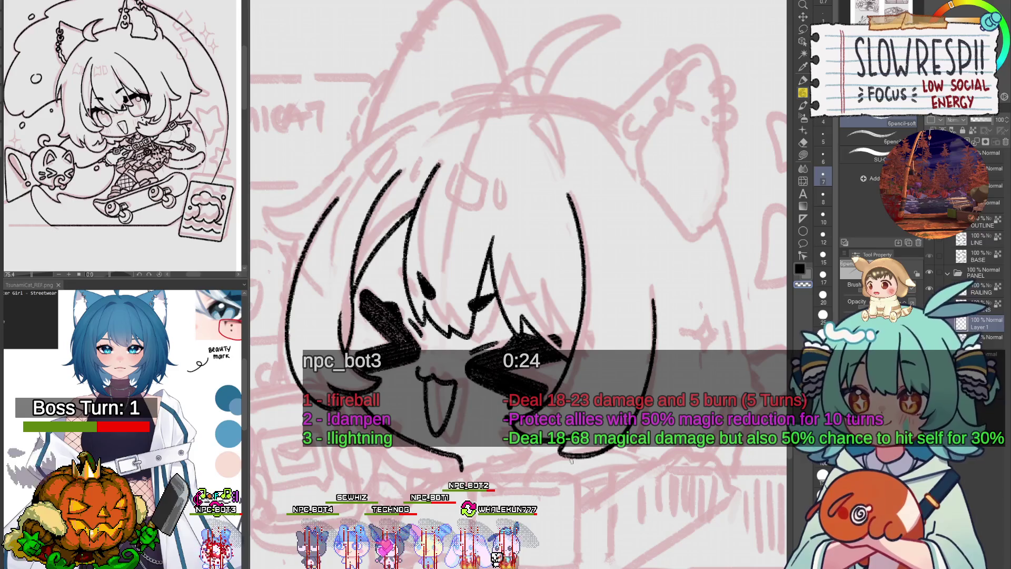
pyautogui.scroll(-1, 600, 401)
pyautogui.scroll(-2, 601, 401)
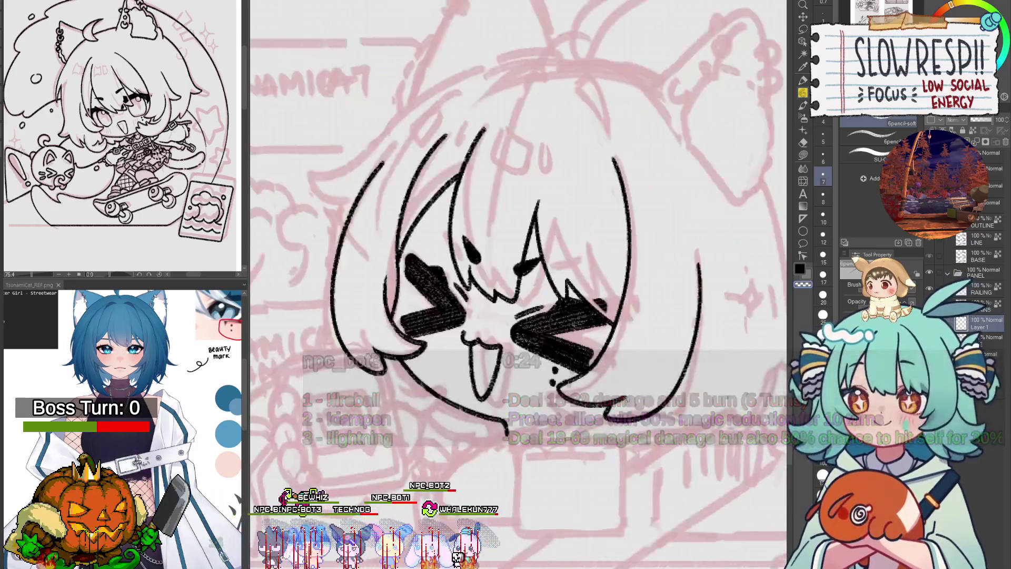
pyautogui.scroll(-1, 600, 401)
pyautogui.scroll(-1, 601, 401)
pyautogui.scroll(-2, 601, 402)
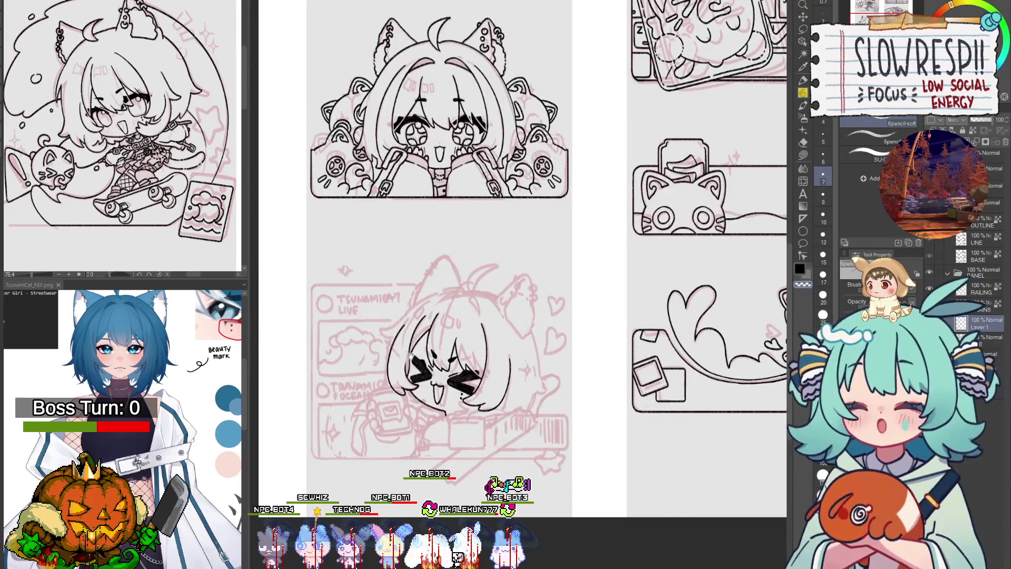
pyautogui.scroll(1, 506, 320)
pyautogui.scroll(3, 506, 319)
pyautogui.moveTo(502, 368)
pyautogui.mouseDown()
pyautogui.moveTo(560, 335)
pyautogui.moveTo(496, 291)
pyautogui.moveTo(485, 263)
pyautogui.mouseUp()
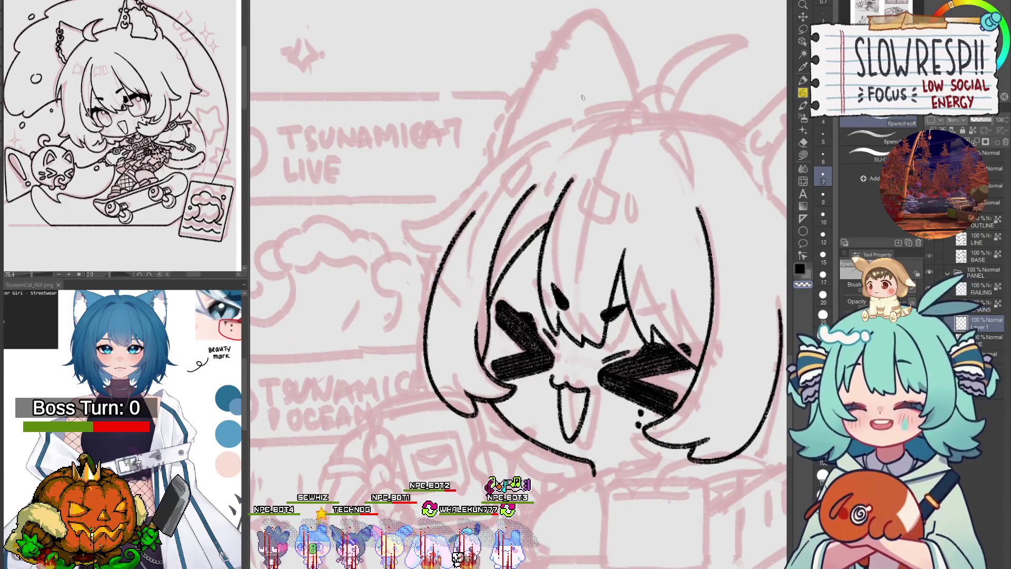
pyautogui.press('c')
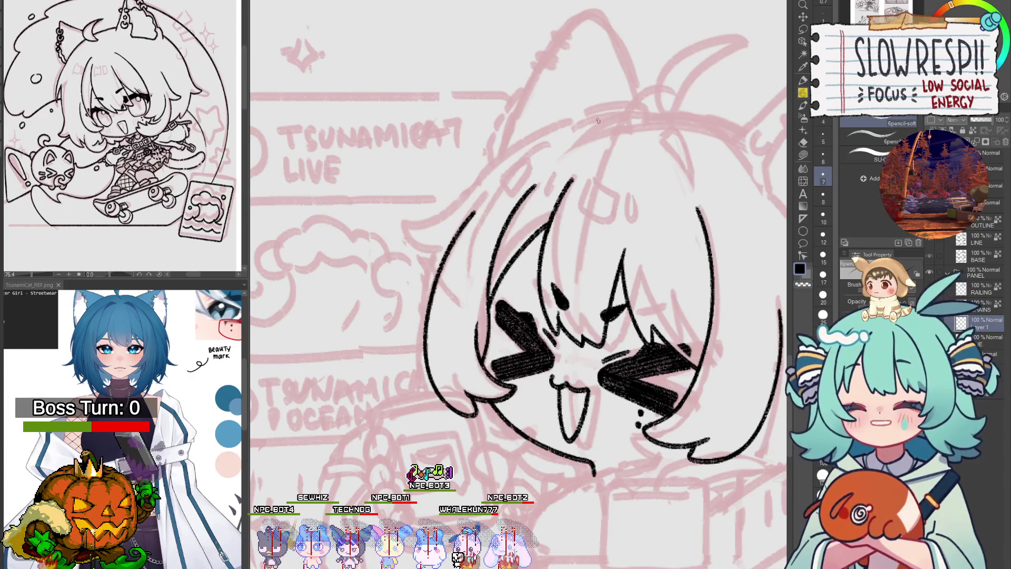
pyautogui.moveTo(598, 121)
pyautogui.mouseDown()
pyautogui.moveTo(612, 155)
pyautogui.moveTo(554, 210)
pyautogui.mouseUp()
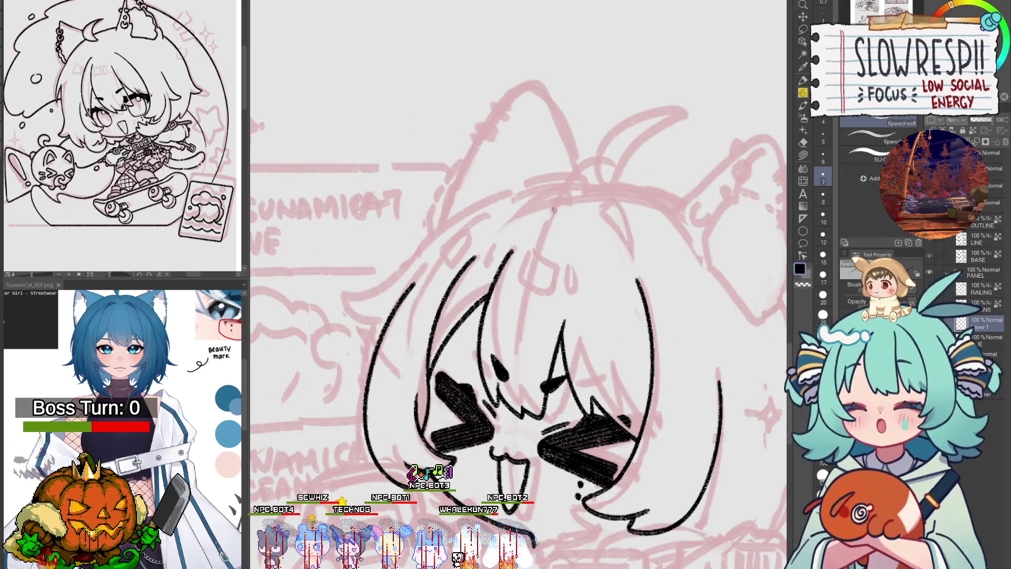
pyautogui.moveTo(553, 210); pyautogui.dragTo(601, 216)
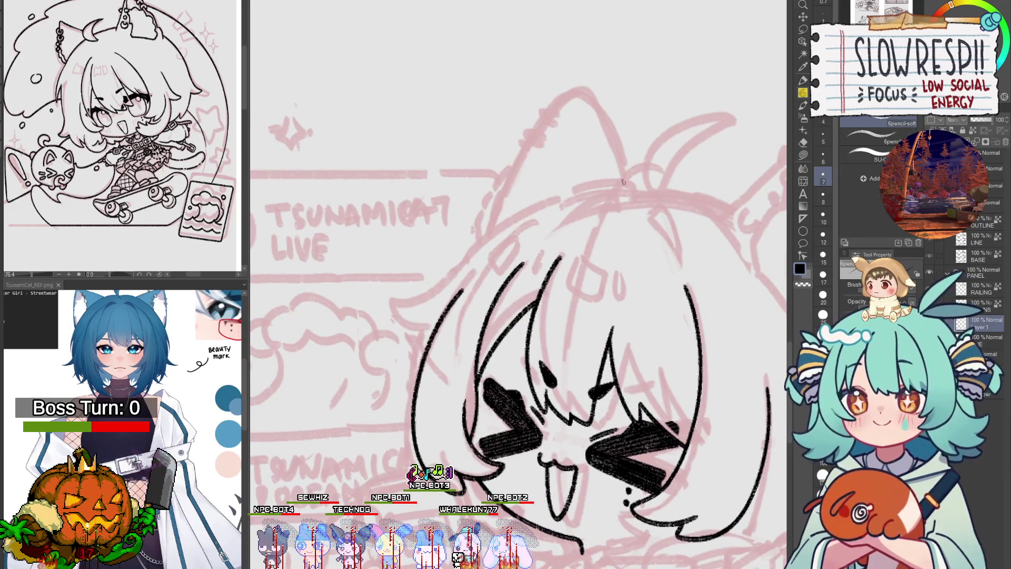
pyautogui.hotkey('ctrl', 'z')
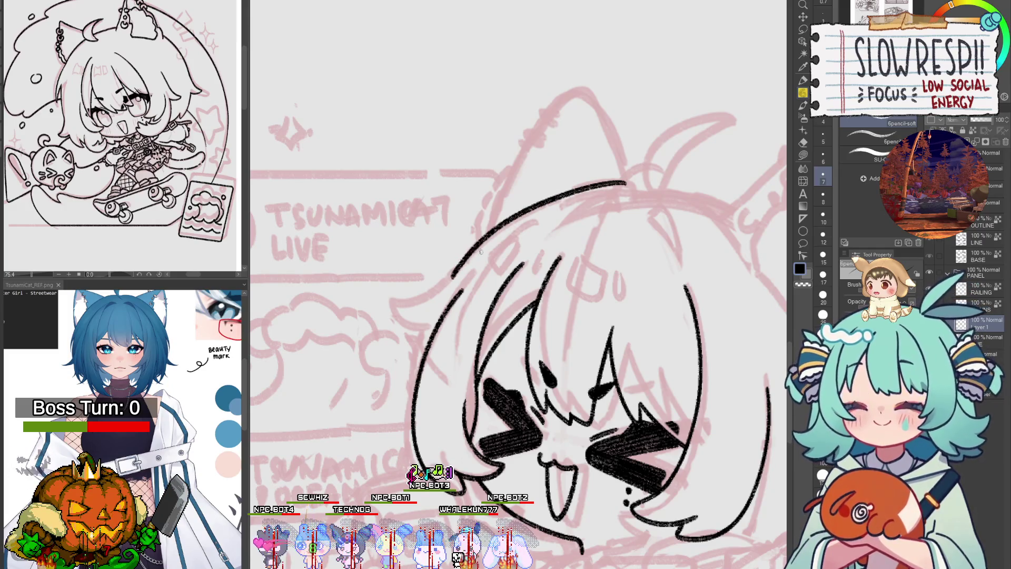
pyautogui.hotkey('ctrl', 'z')
pyautogui.moveTo(503, 257)
pyautogui.mouseDown()
pyautogui.moveTo(550, 270)
pyautogui.moveTo(538, 272)
pyautogui.mouseUp()
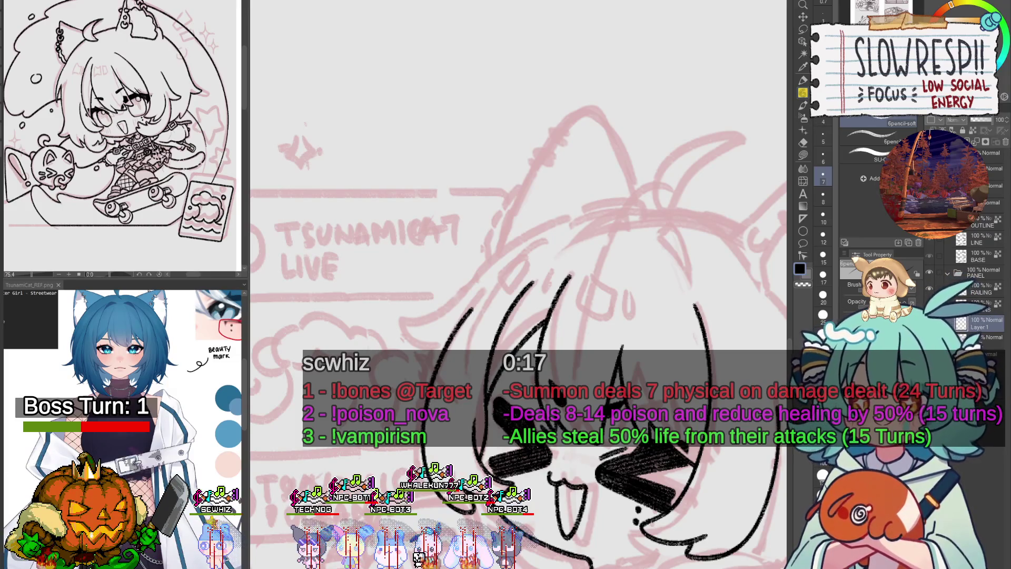
pyautogui.moveTo(540, 390)
pyautogui.mouseDown()
pyautogui.moveTo(580, 361)
pyautogui.moveTo(585, 378)
pyautogui.mouseUp()
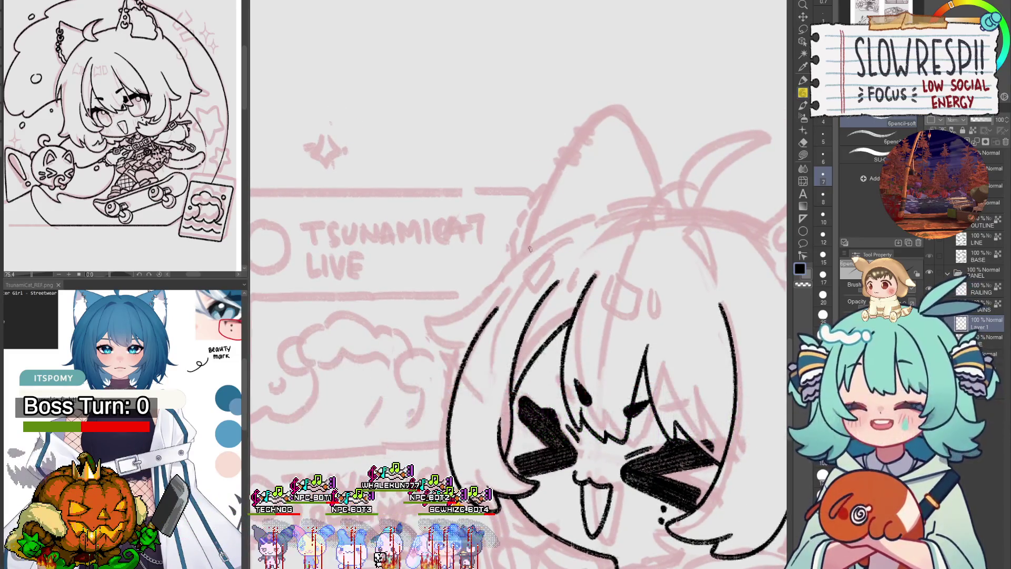
pyautogui.hotkey('ctrl', 'z')
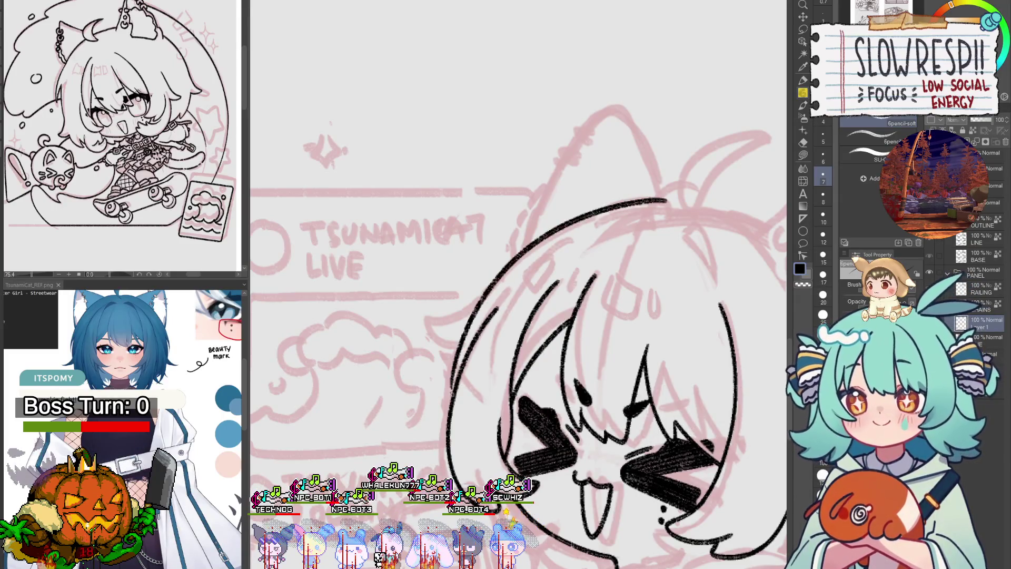
# - Ink the left edge of the hair, then scroll around to check the inked head, bangs and side hair
pyautogui.scroll(-3, 577, 284)
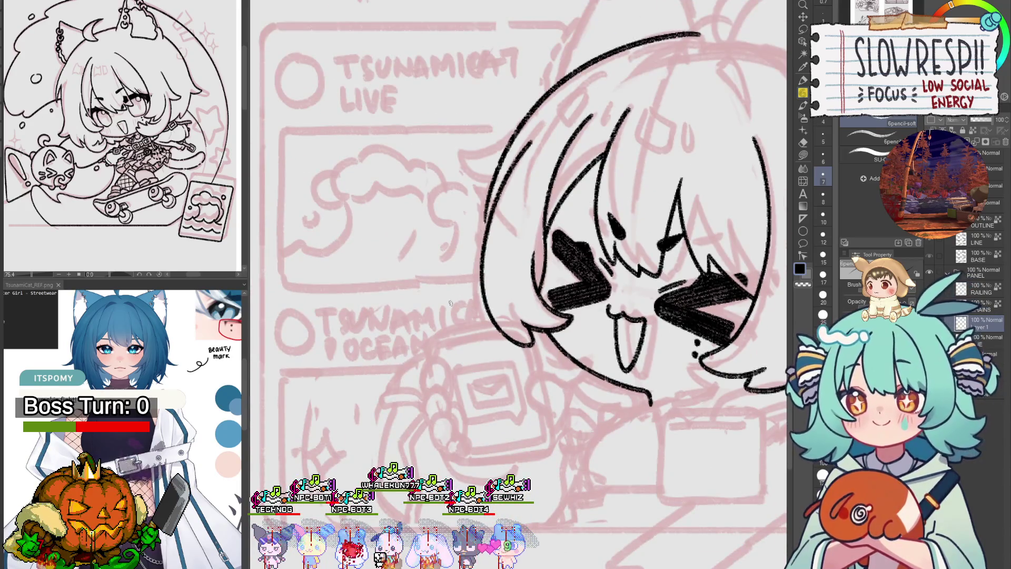
pyautogui.moveTo(485, 245); pyautogui.dragTo(457, 327)
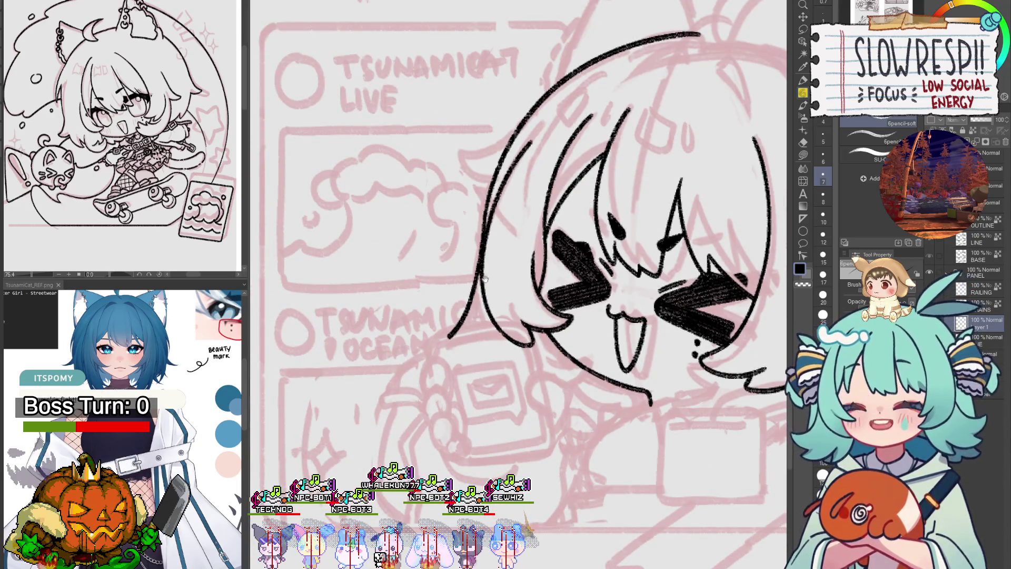
pyautogui.scroll(1, 484, 279)
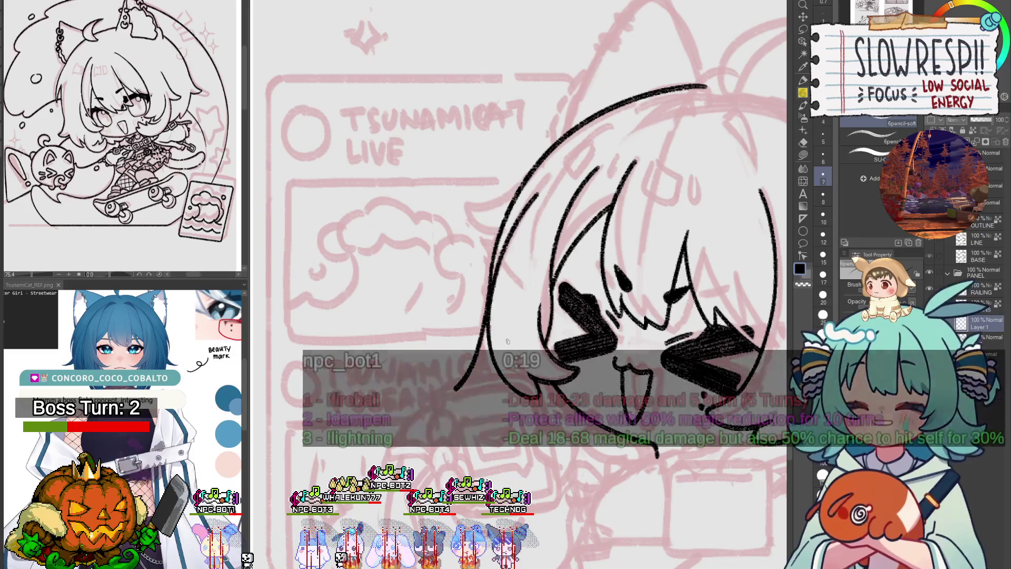
pyautogui.scroll(-2, 559, 356)
pyautogui.scroll(-1, 559, 355)
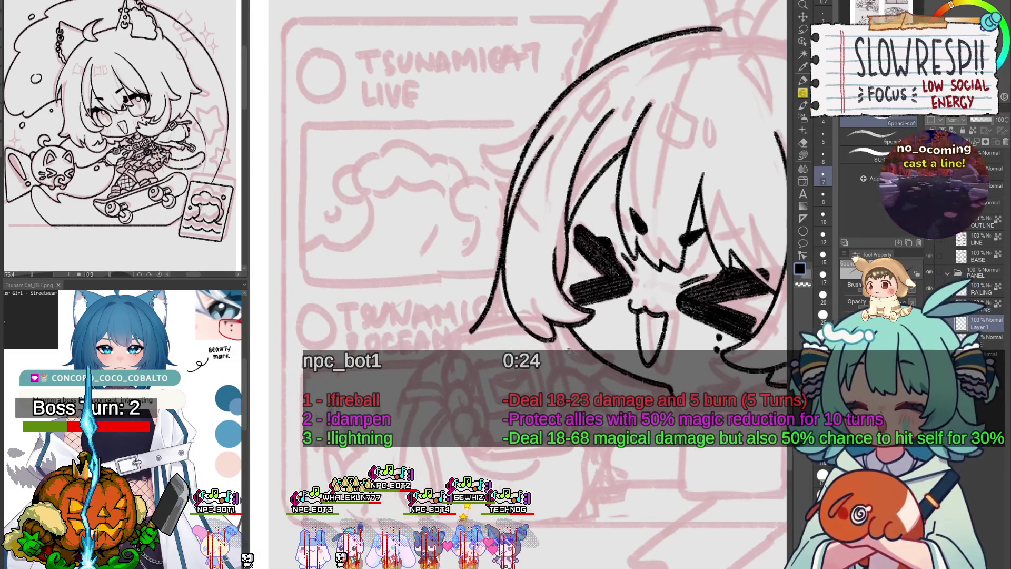
pyautogui.scroll(-1, 529, 383)
pyautogui.scroll(3, 530, 383)
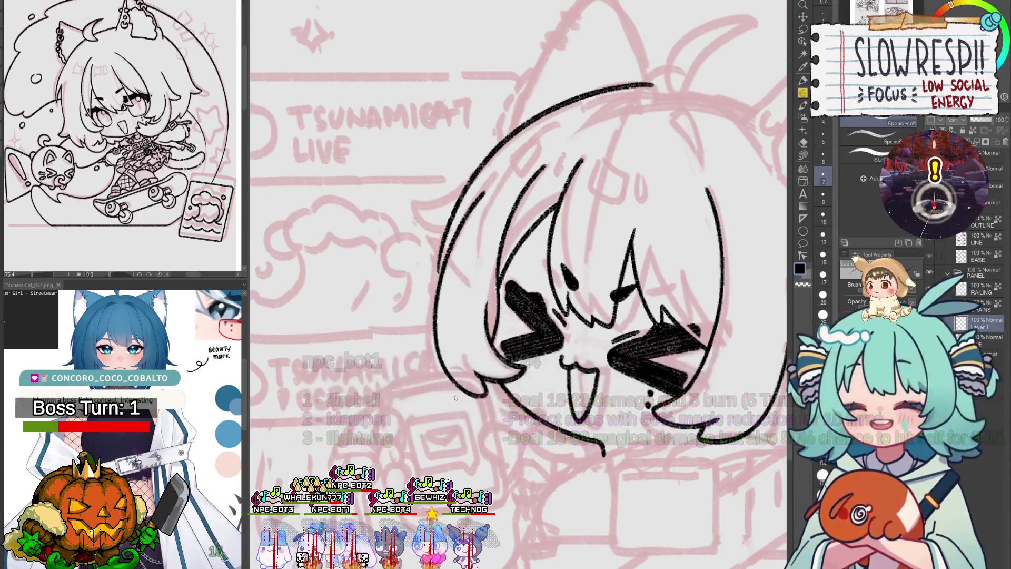
pyautogui.scroll(-1, 510, 419)
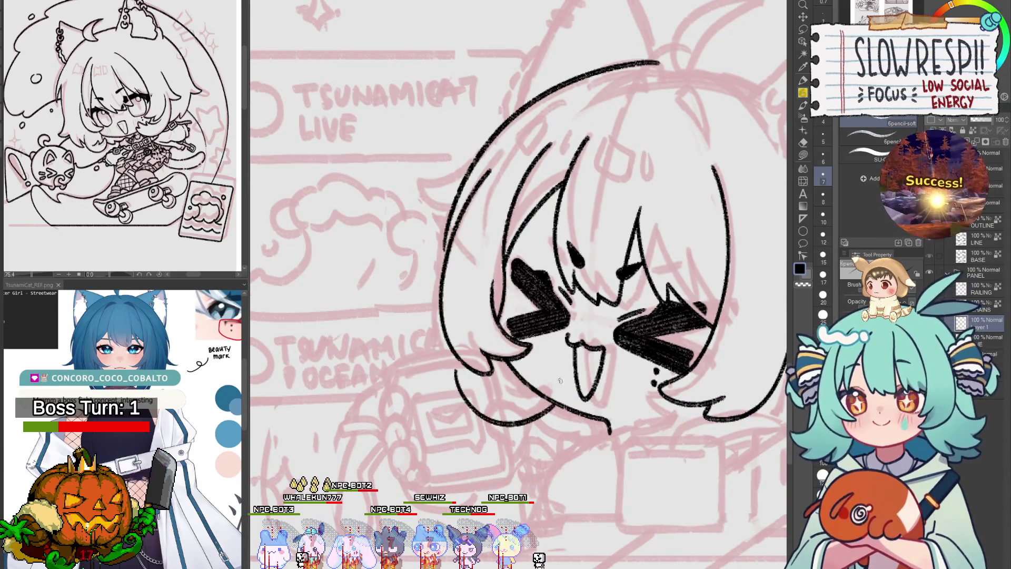
pyautogui.scroll(1, 499, 390)
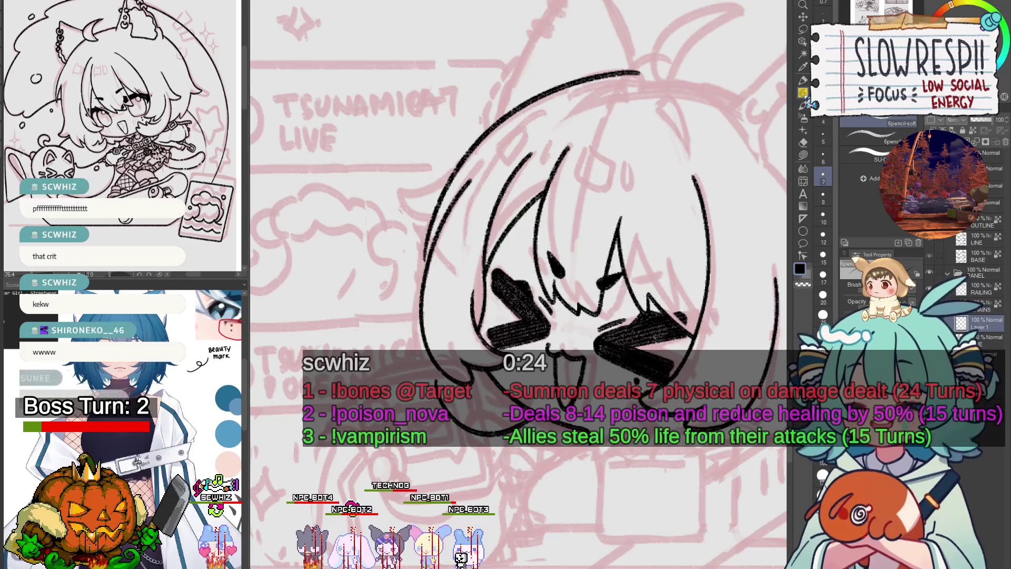
# - Replace the previous ahoge with a new curve rising from the top of the head
pyautogui.moveTo(516, 285); pyautogui.dragTo(419, 417)
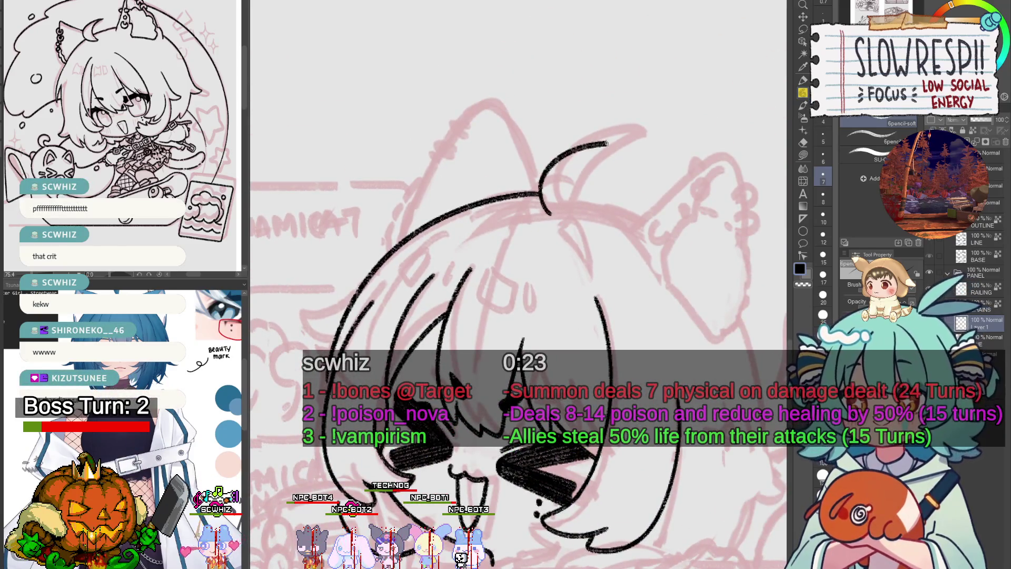
pyautogui.hotkey('ctrl', 'z')
pyautogui.moveTo(566, 225); pyautogui.dragTo(641, 133)
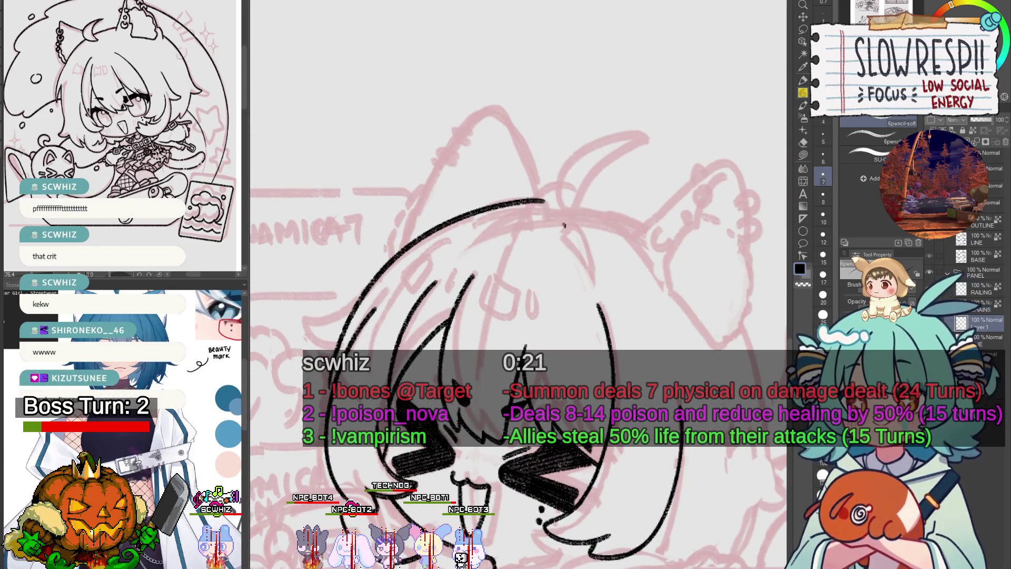
pyautogui.moveTo(586, 183); pyautogui.dragTo(578, 228)
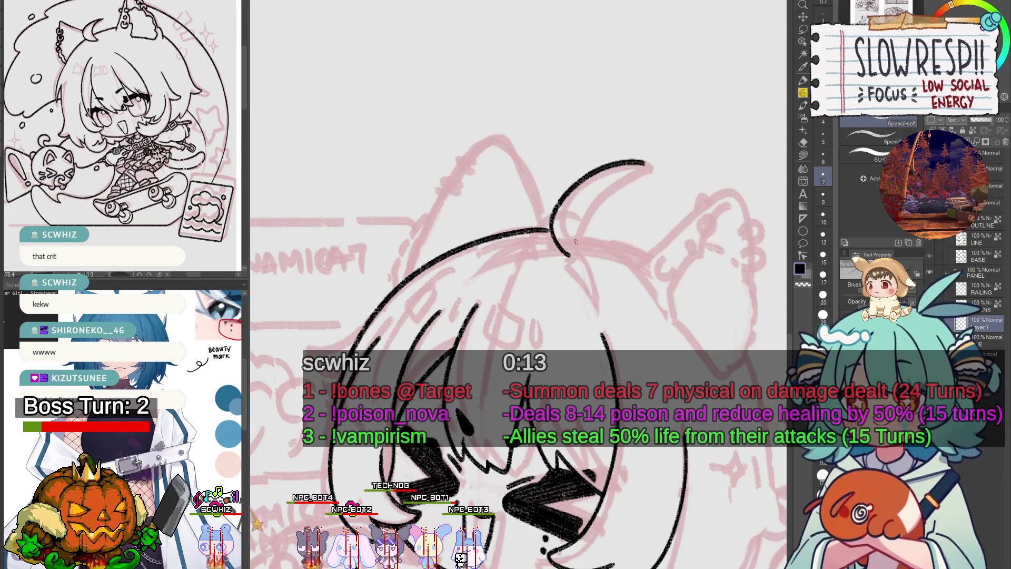
pyautogui.moveTo(576, 243); pyautogui.dragTo(569, 248)
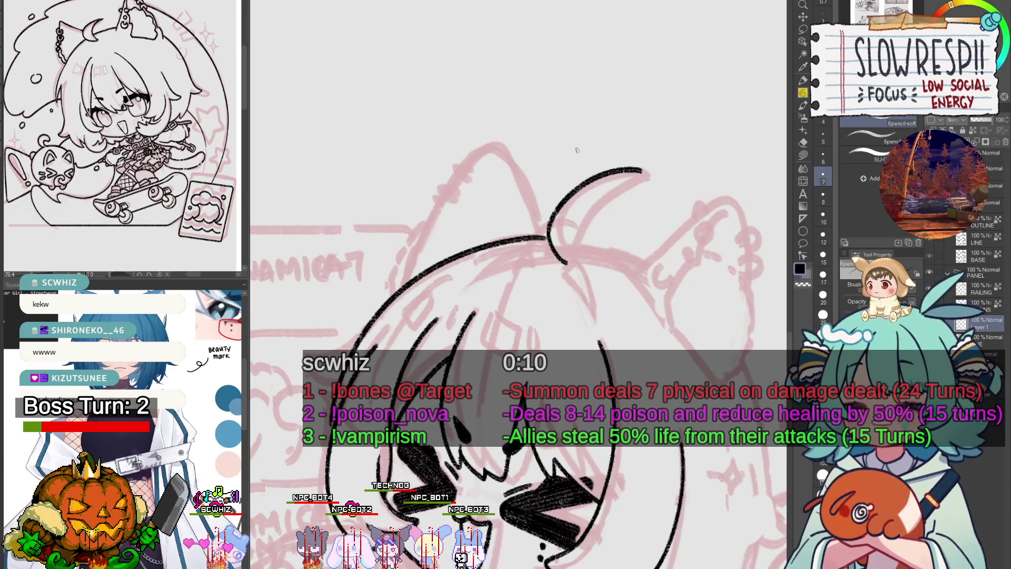
pyautogui.moveTo(577, 150); pyautogui.dragTo(579, 166)
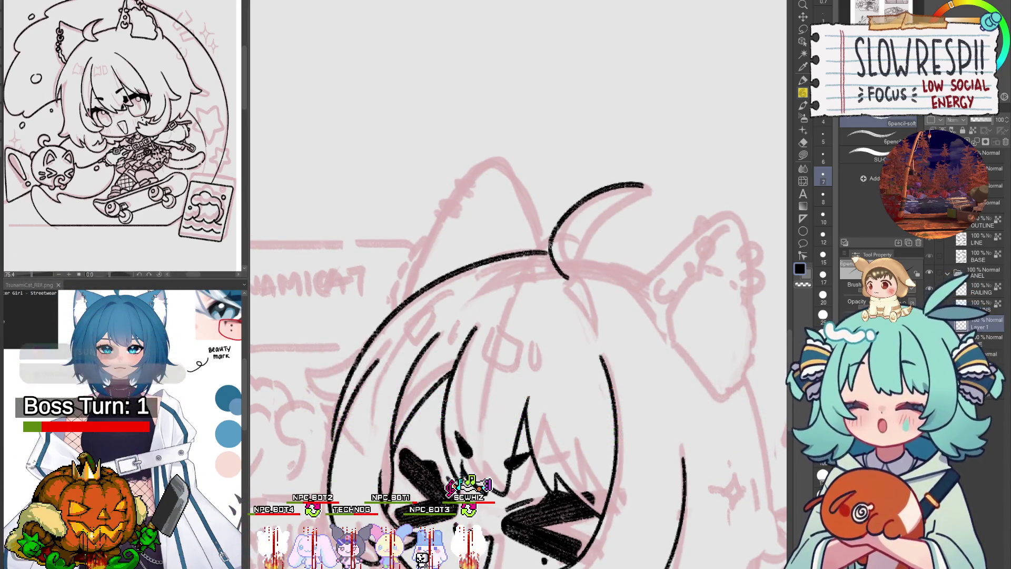
# - Retry the ahoge curve several times until it looks right, then zoom out to see the sketch
pyautogui.moveTo(550, 245)
pyautogui.mouseDown()
pyautogui.moveTo(581, 244)
pyautogui.moveTo(611, 177)
pyautogui.mouseUp()
pyautogui.hotkey('ctrl', 'z')
pyautogui.hotkey('ctrl', 'z')
pyautogui.moveTo(571, 257); pyautogui.dragTo(663, 168)
pyautogui.hotkey('ctrl', 'z')
pyautogui.moveTo(573, 264); pyautogui.dragTo(662, 167)
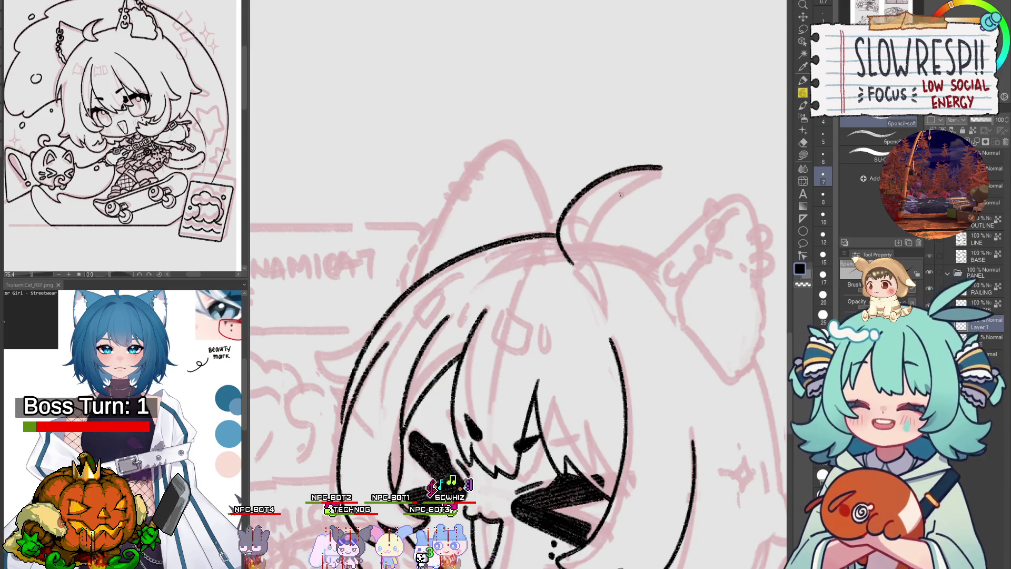
pyautogui.hotkey('ctrl', 'z')
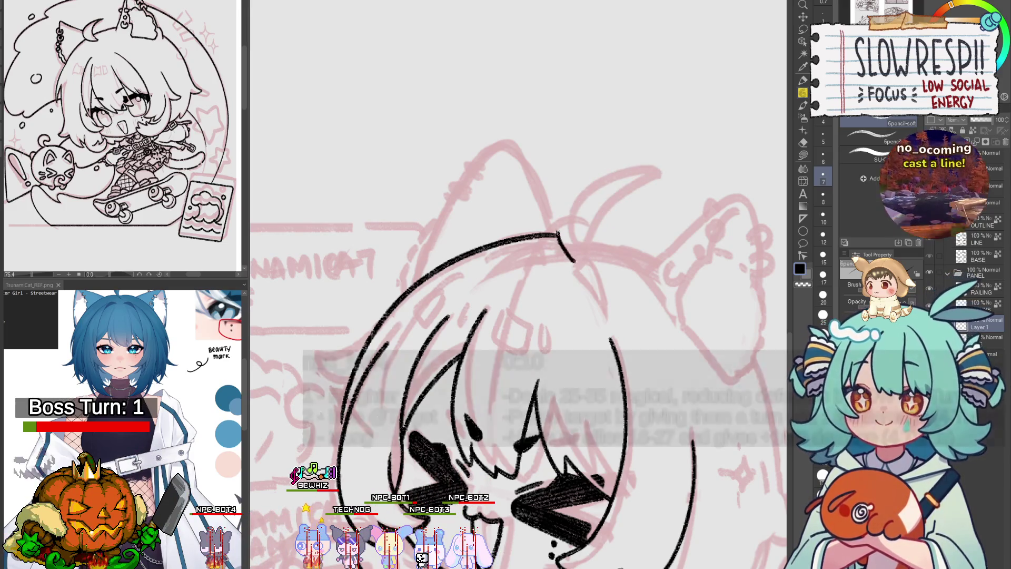
pyautogui.moveTo(582, 258)
pyautogui.mouseDown()
pyautogui.moveTo(597, 227)
pyautogui.moveTo(578, 260)
pyautogui.mouseUp()
pyautogui.hotkey('ctrl', 'z')
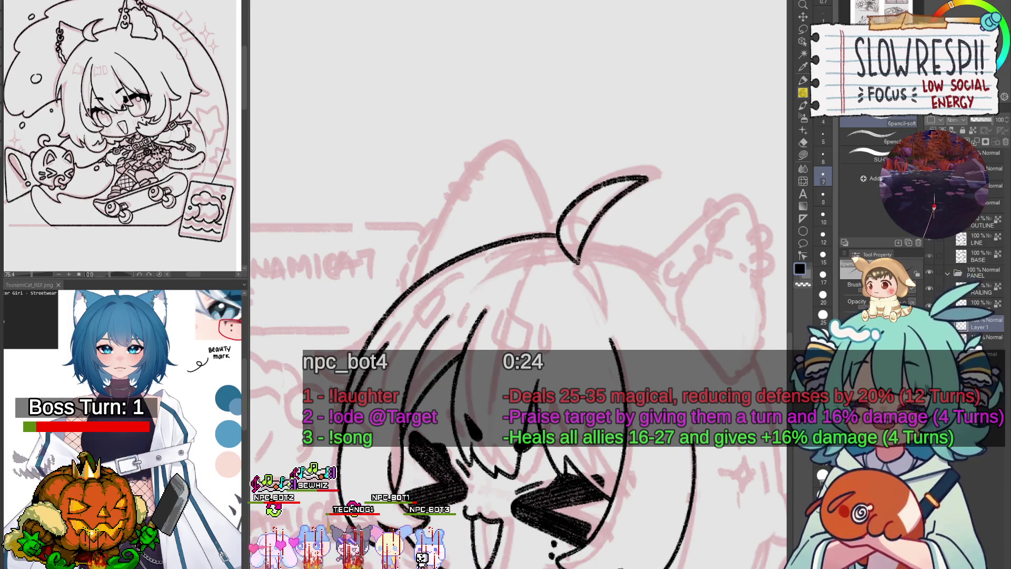
pyautogui.hotkey('ctrl', '-')
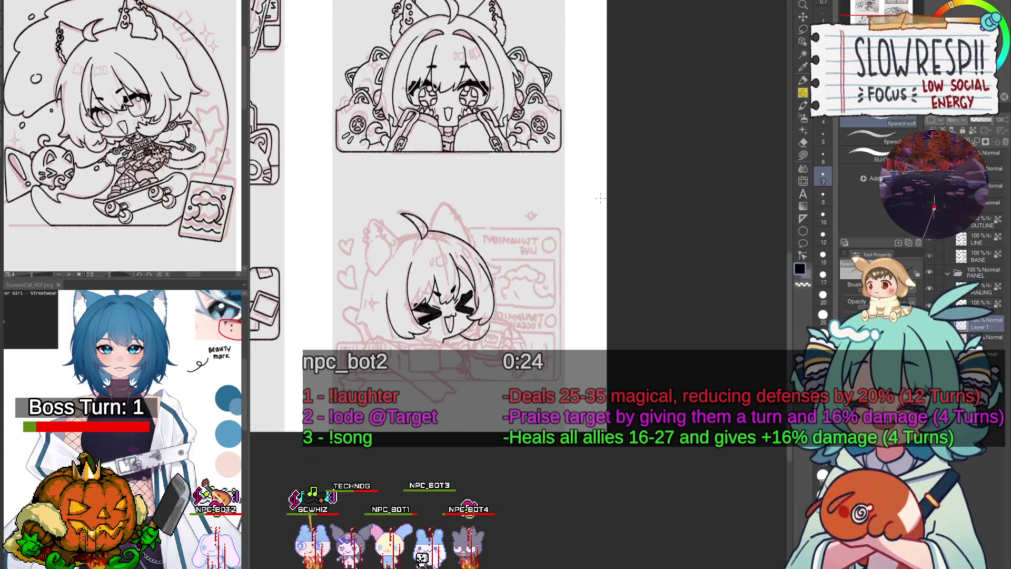
# - Compare versions of the left hair strand and keep the pointed flick jutting from the hair
pyautogui.scroll(5, 529, 266)
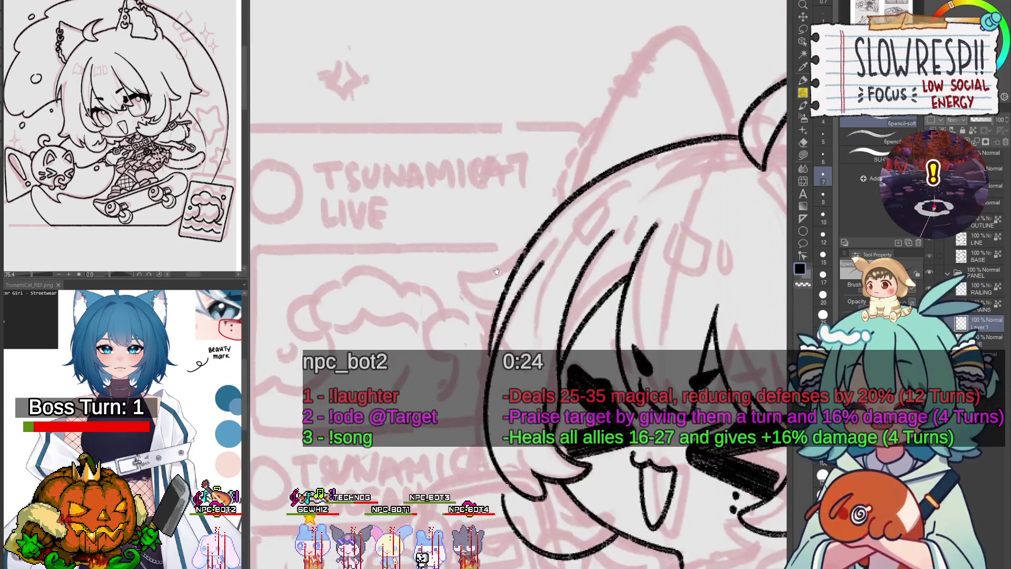
pyautogui.moveTo(529, 266); pyautogui.dragTo(457, 340)
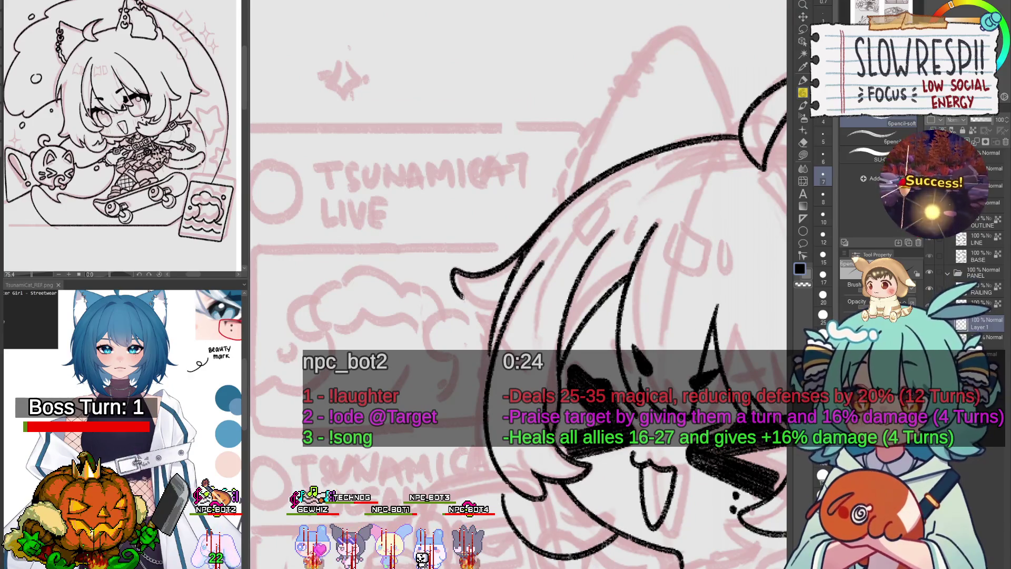
pyautogui.hotkey('ctrl', 'z')
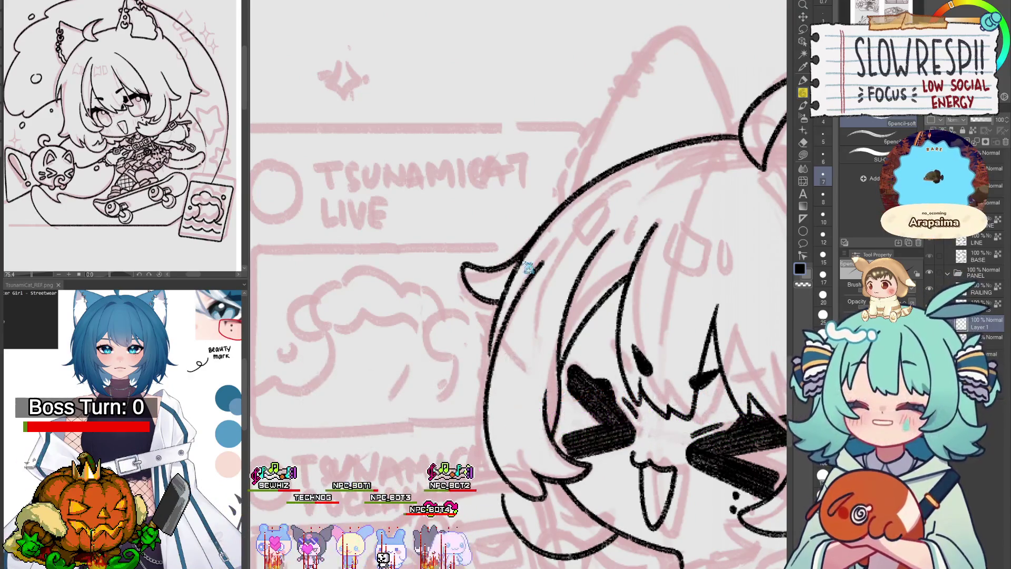
pyautogui.hotkey('ctrl', 'z')
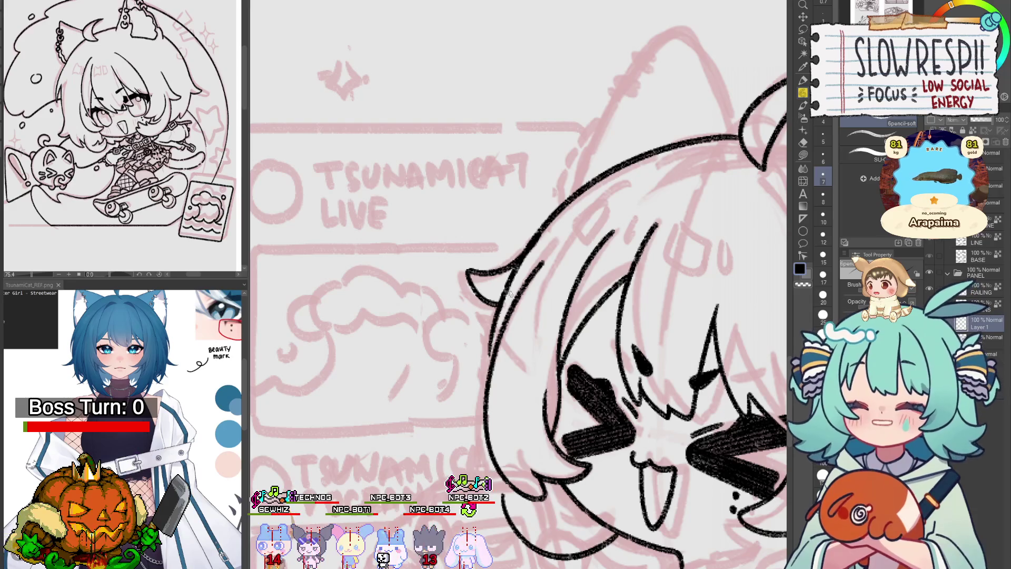
pyautogui.moveTo(510, 291); pyautogui.dragTo(504, 321)
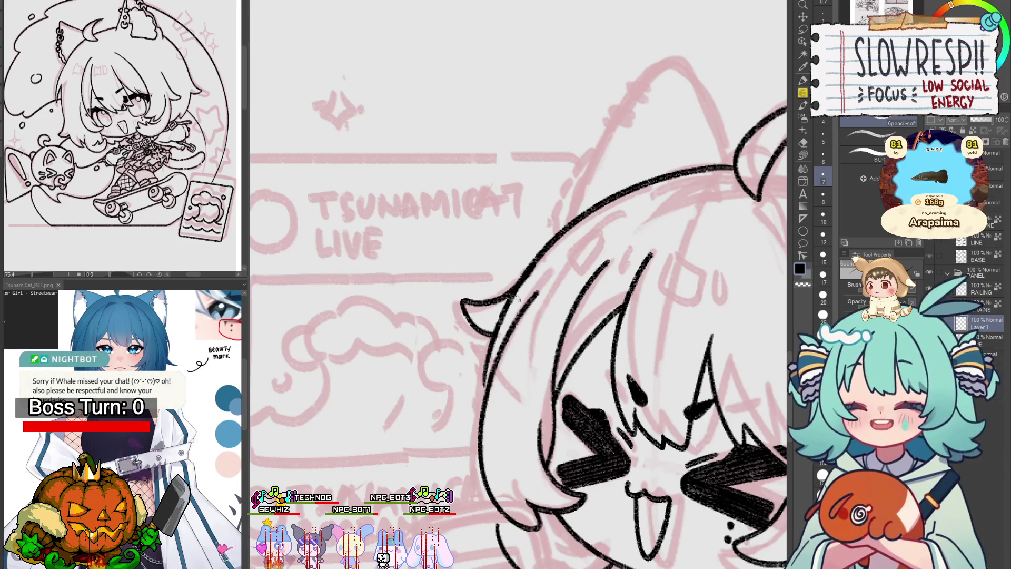
pyautogui.moveTo(560, 303); pyautogui.dragTo(567, 321)
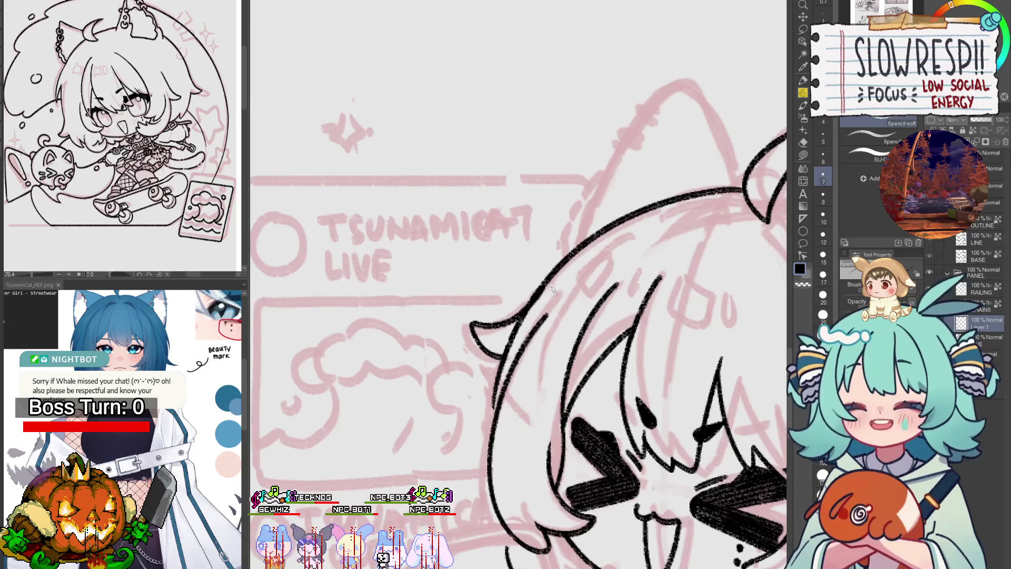
pyautogui.press('e')
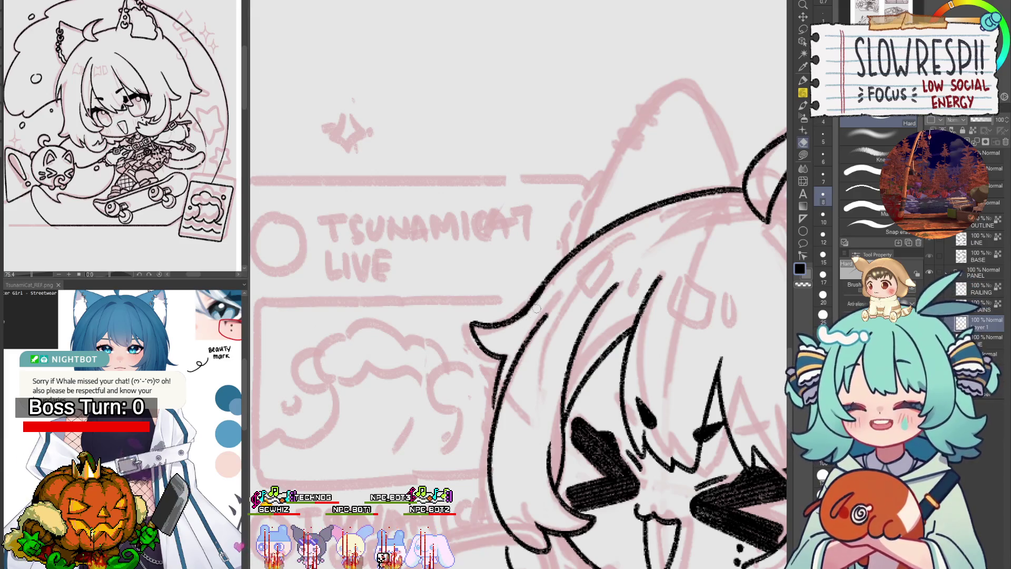
pyautogui.press('p')
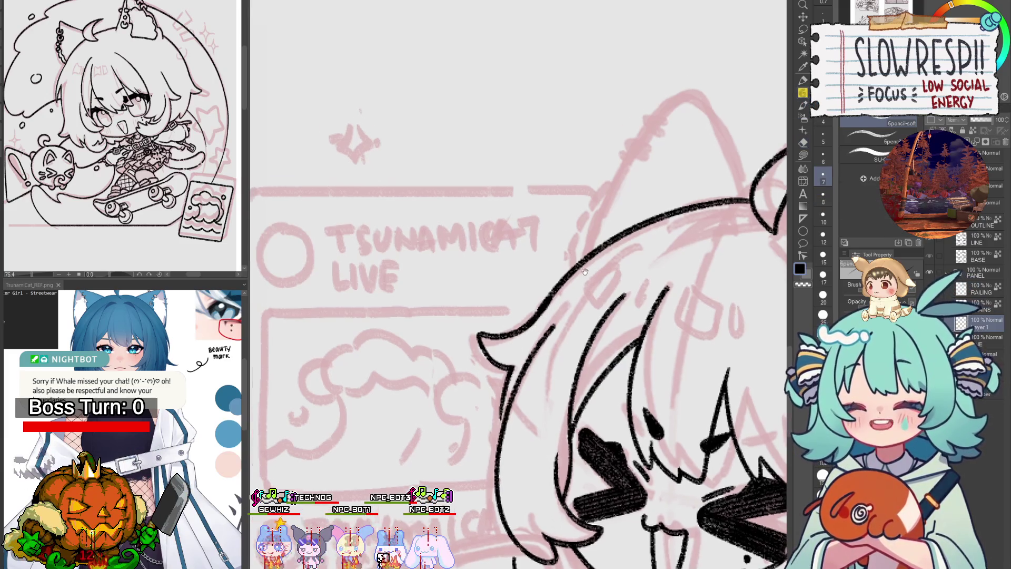
pyautogui.moveTo(539, 277); pyautogui.dragTo(552, 297)
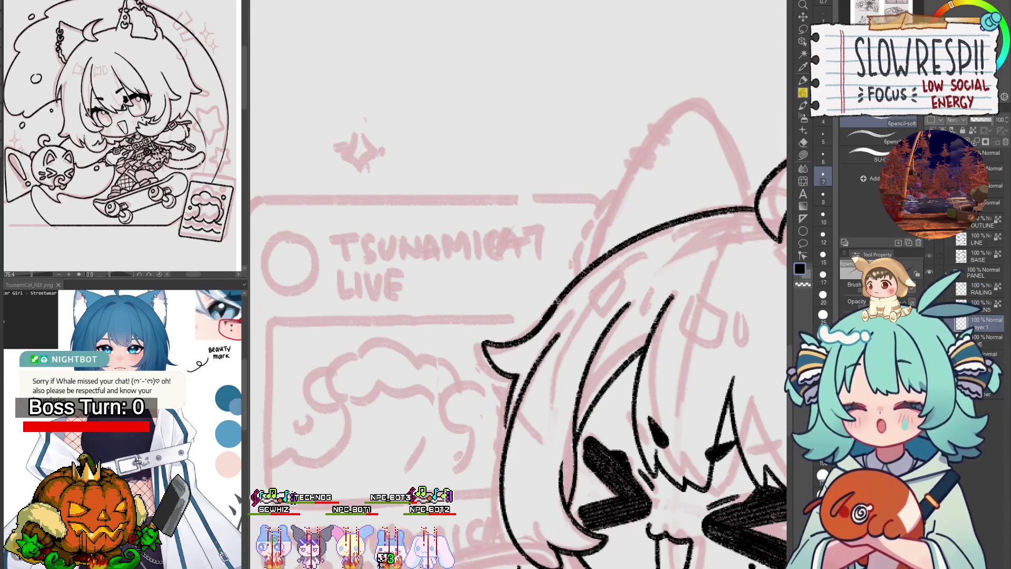
pyautogui.moveTo(550, 316); pyautogui.dragTo(554, 319)
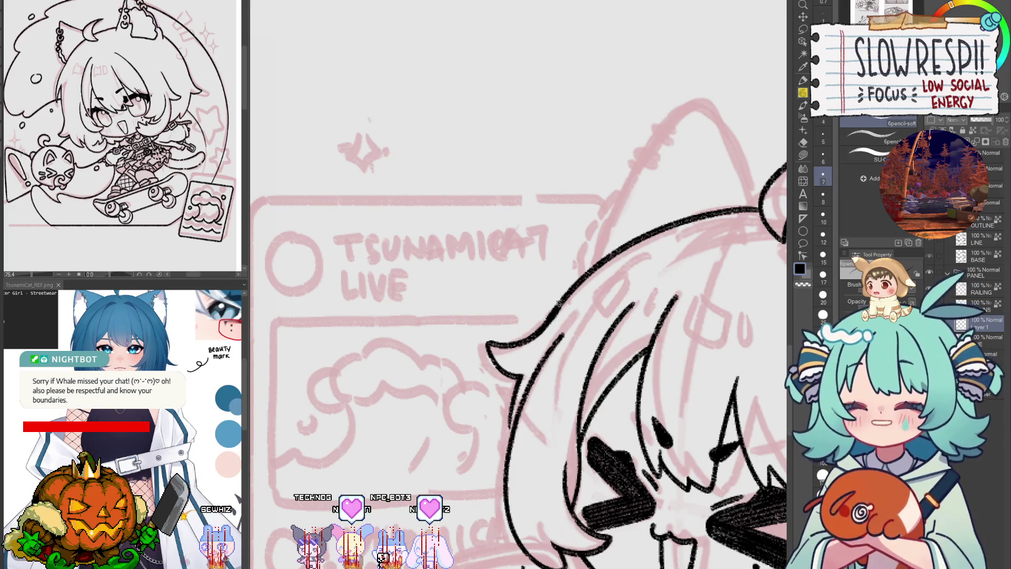
pyautogui.moveTo(562, 296); pyautogui.dragTo(554, 305)
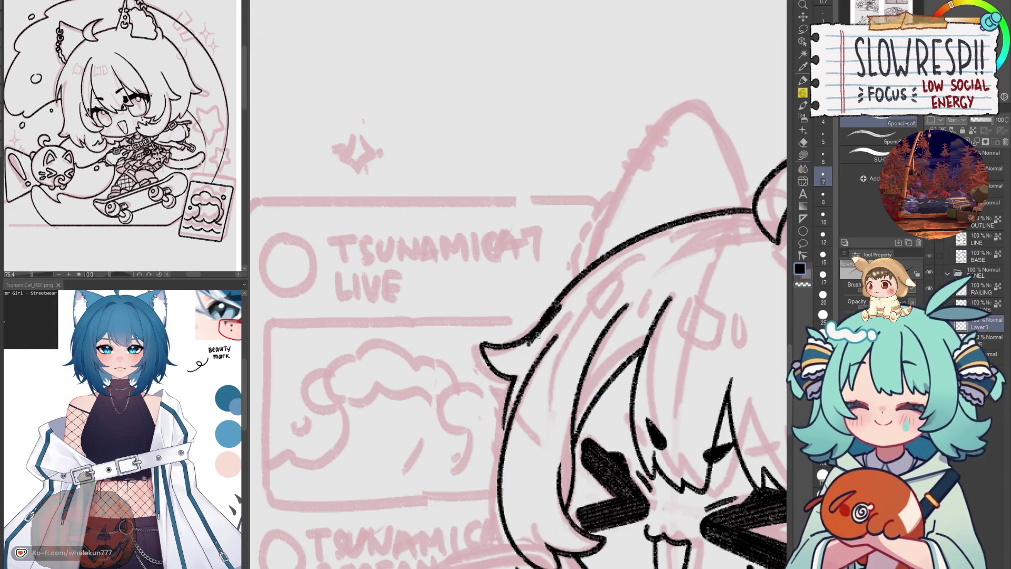
pyautogui.moveTo(524, 343); pyautogui.dragTo(495, 377)
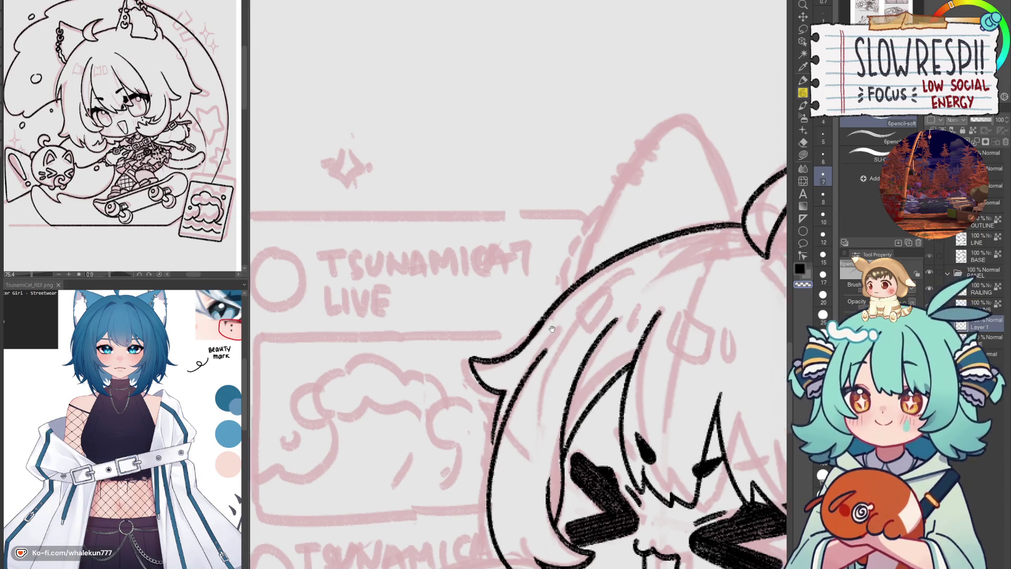
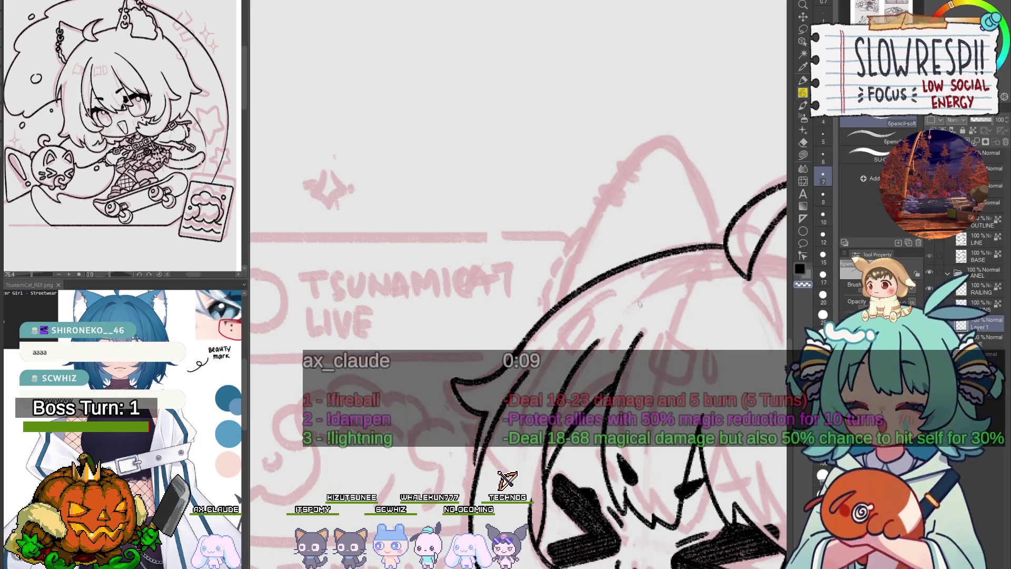
# - Ink one more curved hair strand sweeping down across the bangs, then move the view toward the face
pyautogui.hscroll(3, 519, 347)
pyautogui.scroll(-3, 517, 224)
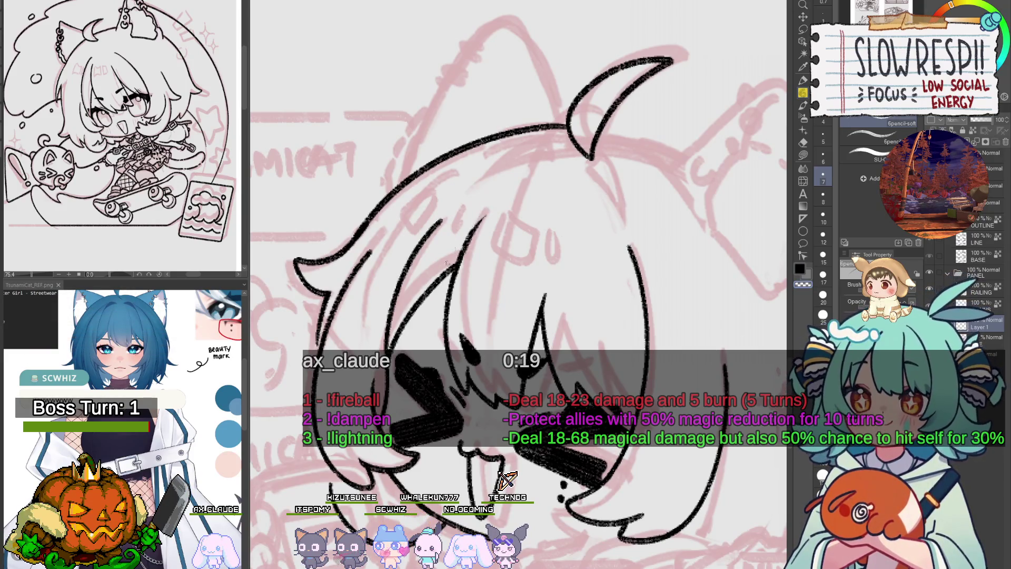
pyautogui.moveTo(496, 208); pyautogui.dragTo(458, 268)
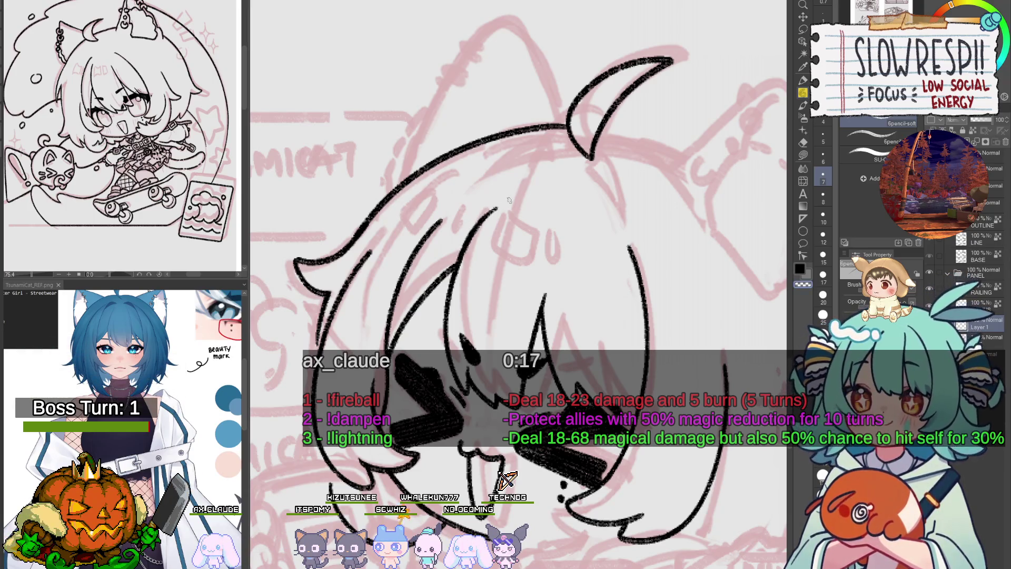
pyautogui.scroll(2, 511, 241)
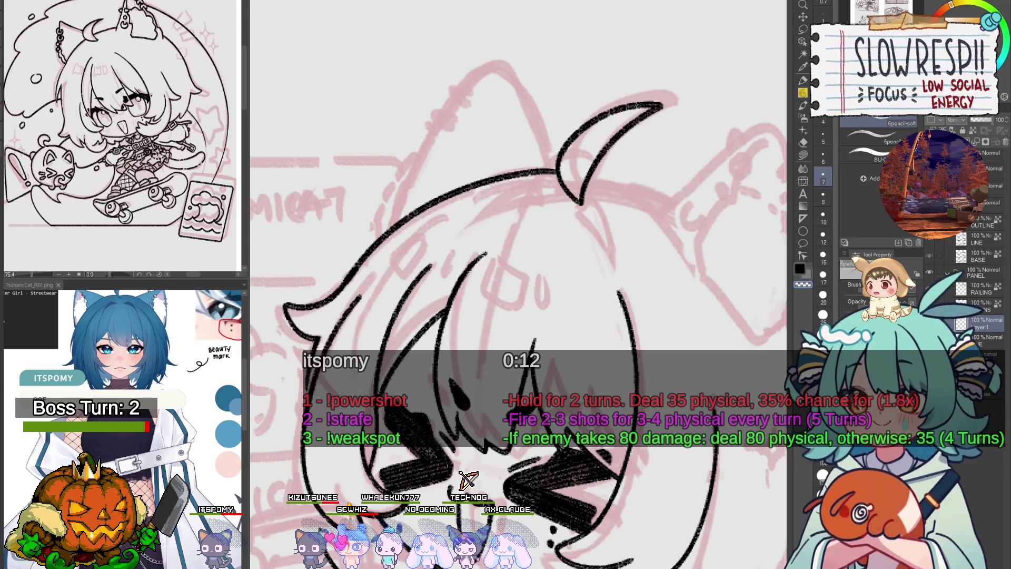
pyautogui.moveTo(519, 296); pyautogui.dragTo(527, 261)
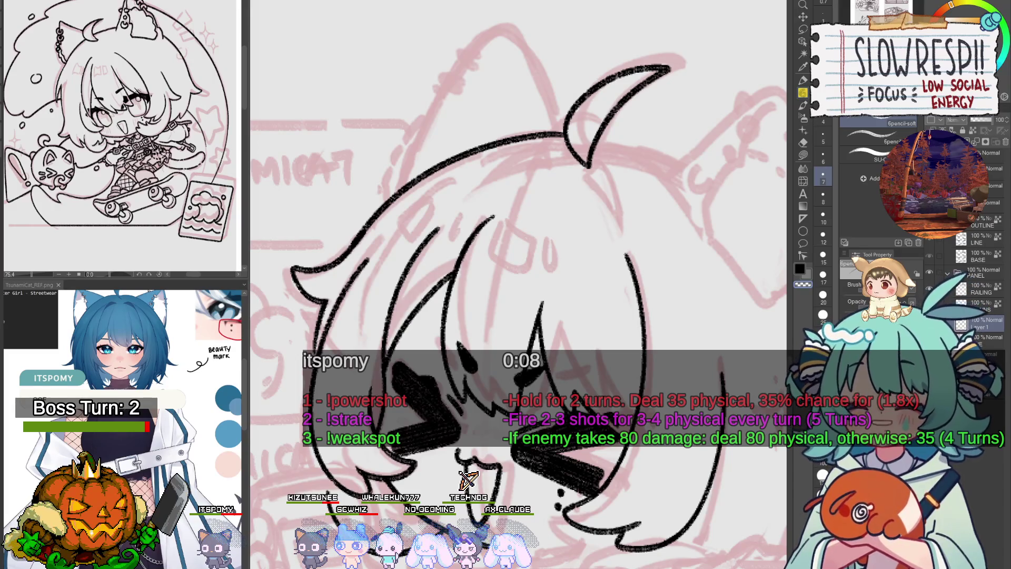
pyautogui.moveTo(565, 315)
pyautogui.mouseDown()
pyautogui.moveTo(582, 297)
pyautogui.moveTo(578, 330)
pyautogui.mouseUp()
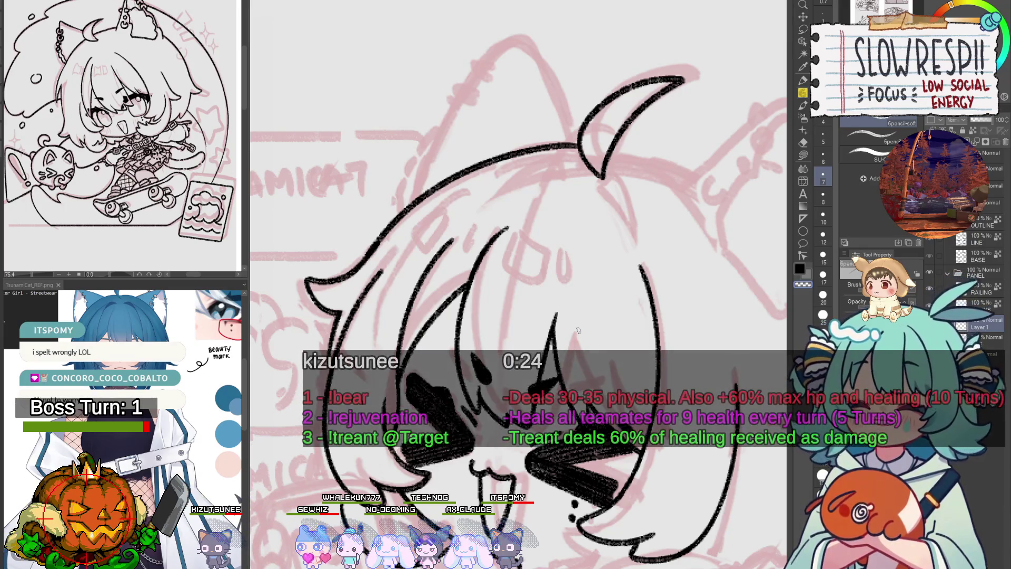
# - Ink a chin line rising to the right under the mouth, redrawing after undos, and join it with a curve
pyautogui.moveTo(593, 439); pyautogui.dragTo(614, 369)
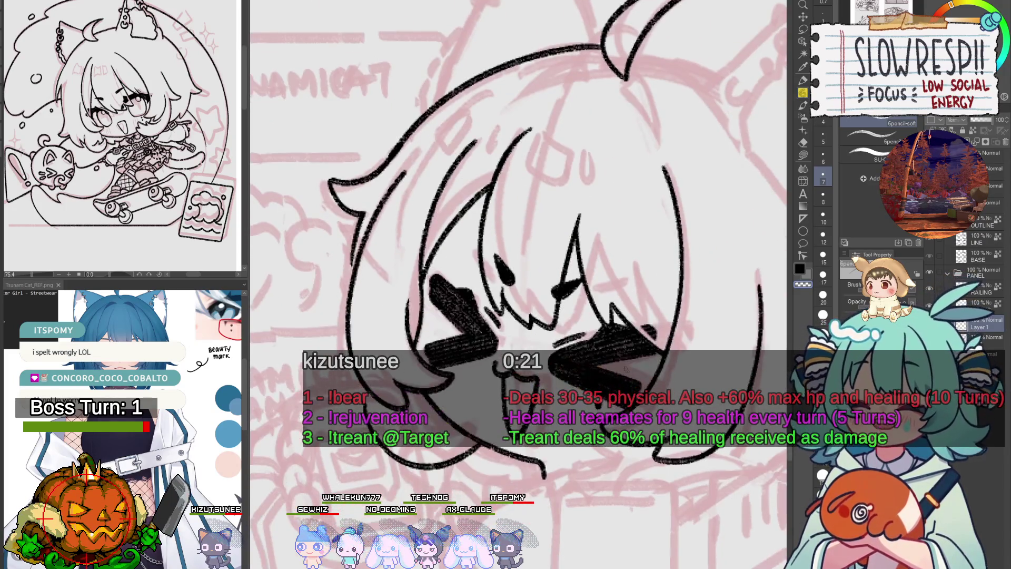
pyautogui.scroll(-3, 614, 369)
pyautogui.scroll(3, 485, 371)
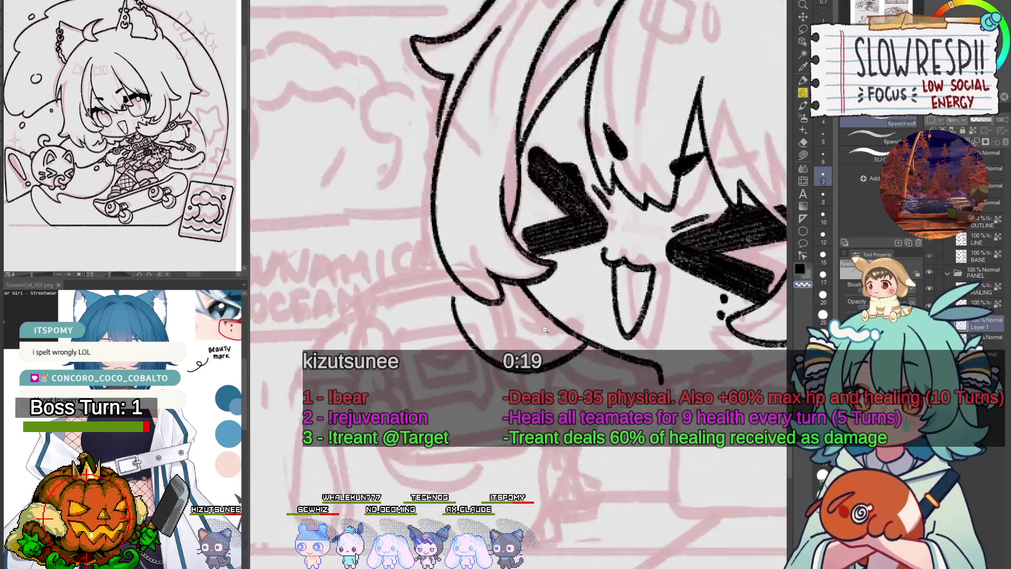
pyautogui.scroll(3, 489, 333)
pyautogui.moveTo(473, 336)
pyautogui.mouseDown()
pyautogui.moveTo(532, 301)
pyautogui.moveTo(527, 333)
pyautogui.mouseUp()
pyautogui.hotkey('ctrl', 'z')
pyautogui.hotkey('ctrl', 'z')
pyautogui.moveTo(557, 298)
pyautogui.mouseDown()
pyautogui.moveTo(530, 333)
pyautogui.moveTo(534, 311)
pyautogui.moveTo(543, 337)
pyautogui.moveTo(606, 323)
pyautogui.mouseUp()
pyautogui.hotkey('ctrl', 'z')
pyautogui.hotkey('ctrl', 'z')
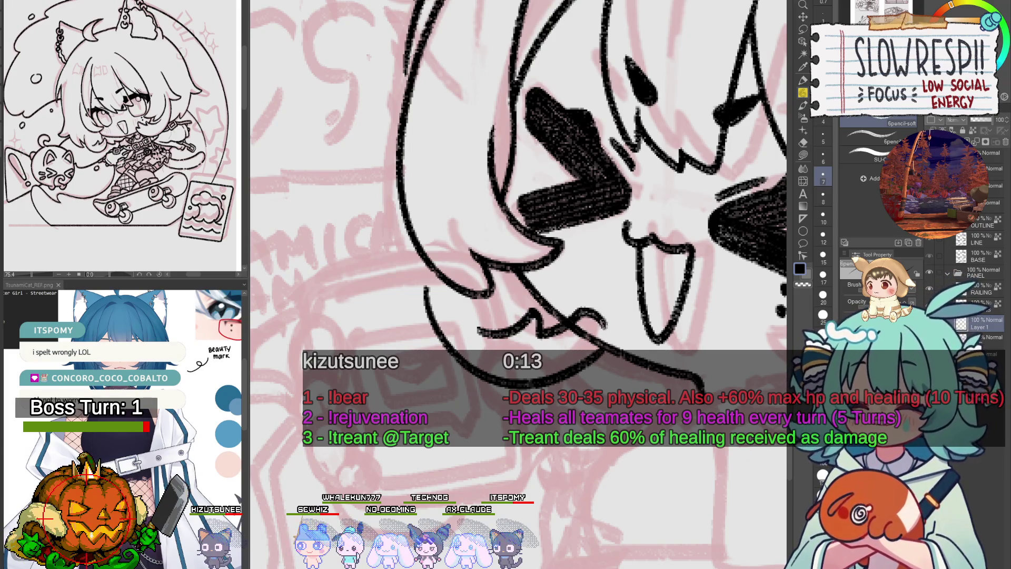
pyautogui.hotkey('ctrl', 'z')
pyautogui.hotkey('ctrl', 'z')
pyautogui.moveTo(483, 336)
pyautogui.mouseDown()
pyautogui.moveTo(545, 337)
pyautogui.moveTo(593, 316)
pyautogui.moveTo(601, 340)
pyautogui.mouseUp()
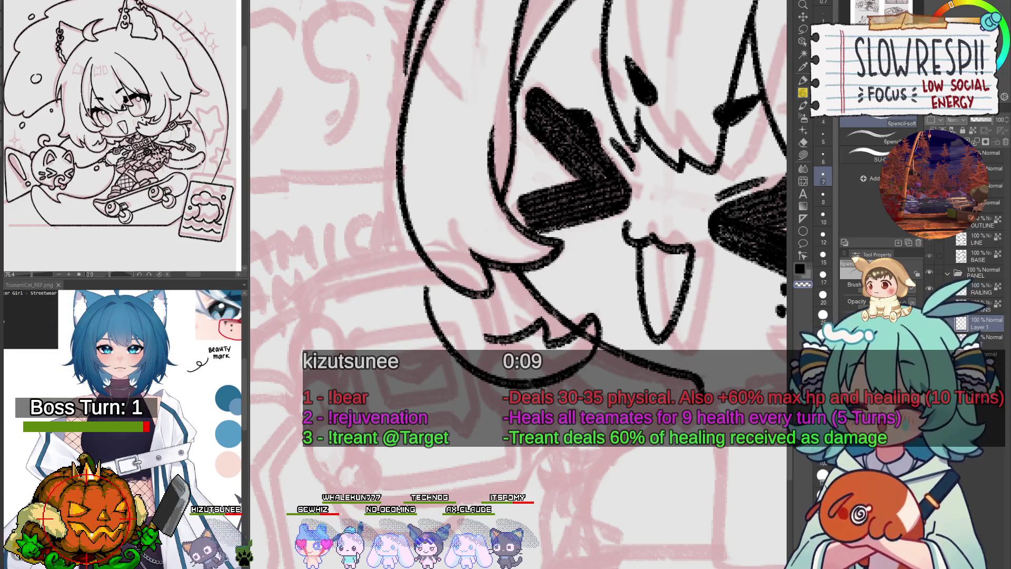
pyautogui.press('h')
pyautogui.moveTo(391, 304); pyautogui.dragTo(422, 337)
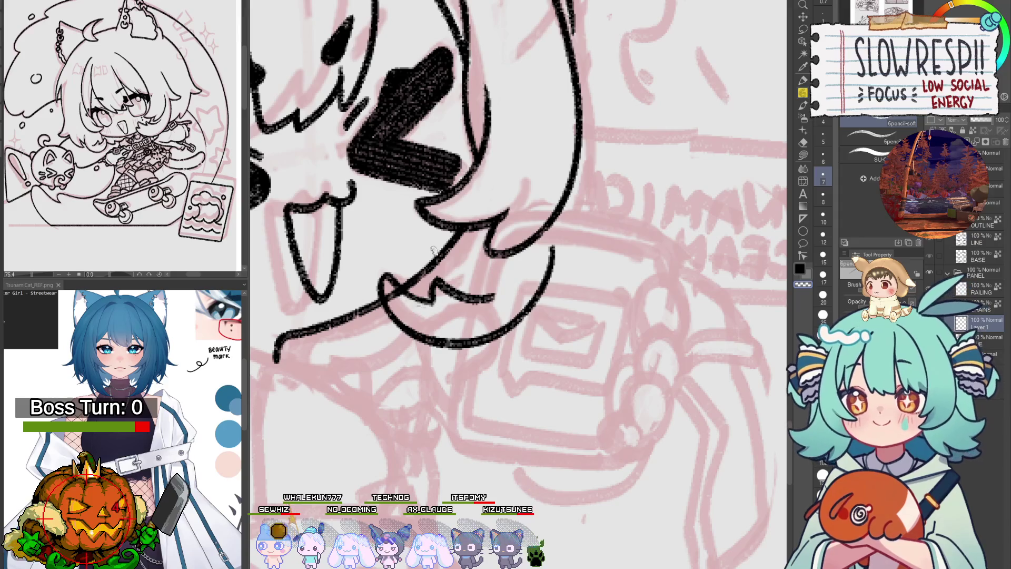
# - Erase the stray stroke near the mouth and ink a short vertical line and diagonal at the jaw
pyautogui.press('e')
pyautogui.moveTo(390, 274); pyautogui.dragTo(490, 303)
pyautogui.press('p')
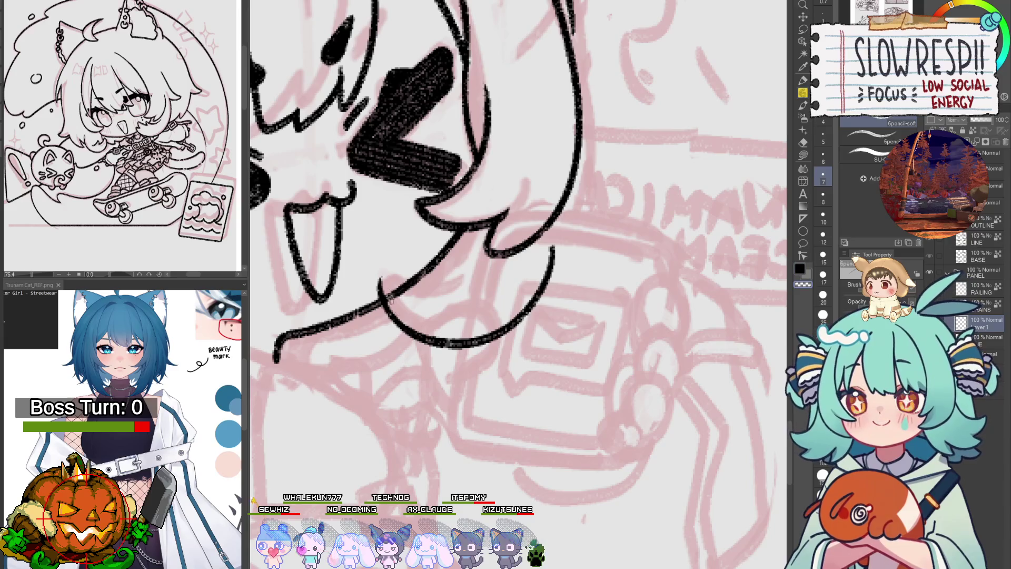
pyautogui.moveTo(401, 280)
pyautogui.mouseDown()
pyautogui.moveTo(422, 301)
pyautogui.moveTo(406, 273)
pyautogui.moveTo(399, 306)
pyautogui.moveTo(452, 317)
pyautogui.mouseUp()
pyautogui.hotkey('ctrl', 'z')
pyautogui.moveTo(399, 271)
pyautogui.mouseDown()
pyautogui.moveTo(462, 312)
pyautogui.moveTo(442, 317)
pyautogui.moveTo(456, 328)
pyautogui.mouseUp()
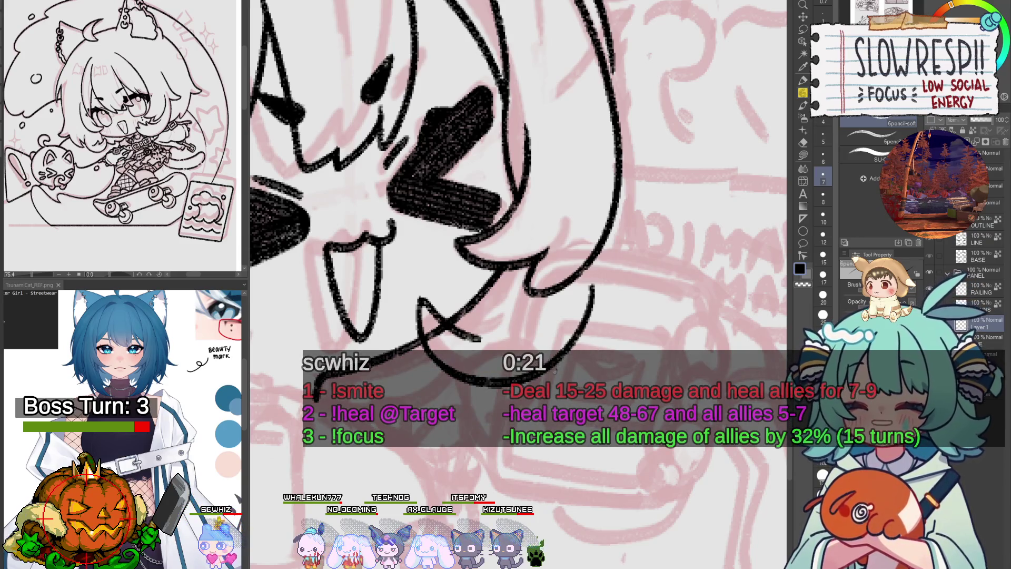
# - Redraw the jaw stroke twice more until it sits cleanly
pyautogui.moveTo(456, 329); pyautogui.dragTo(459, 341)
pyautogui.moveTo(560, 404); pyautogui.dragTo(547, 347)
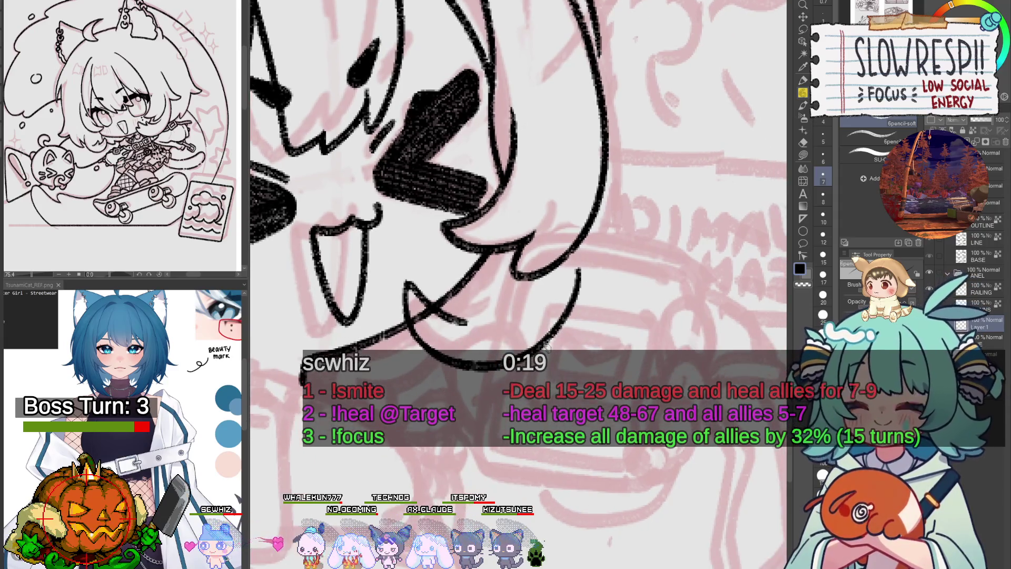
pyautogui.hotkey('ctrl', 'z')
pyautogui.moveTo(405, 280); pyautogui.dragTo(467, 311)
pyautogui.hotkey('ctrl', 'z')
pyautogui.moveTo(406, 278); pyautogui.dragTo(467, 319)
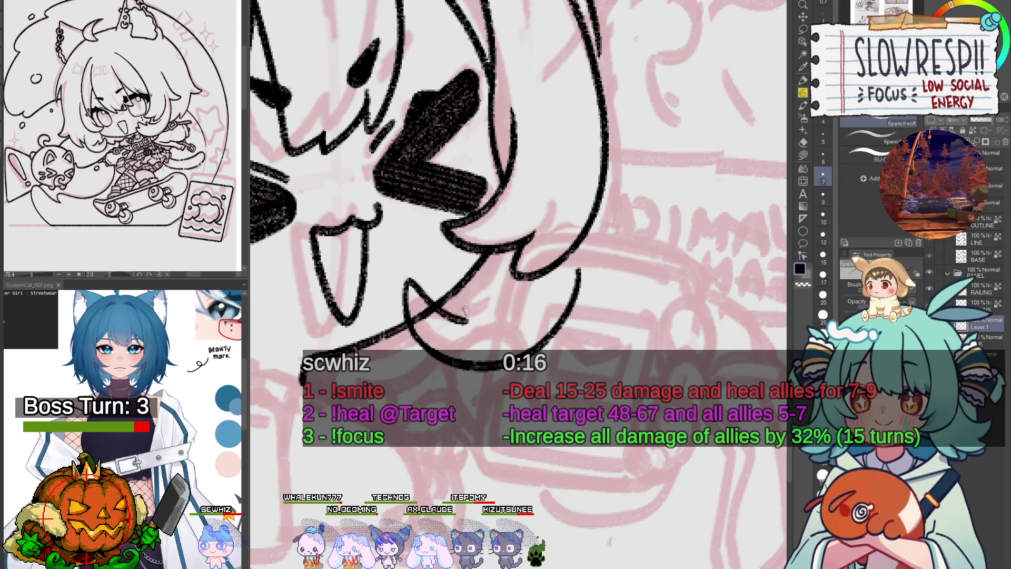
# - Try small strokes at the hair tips near the chin, undoing the misplaced one
pyautogui.moveTo(448, 285); pyautogui.dragTo(577, 317)
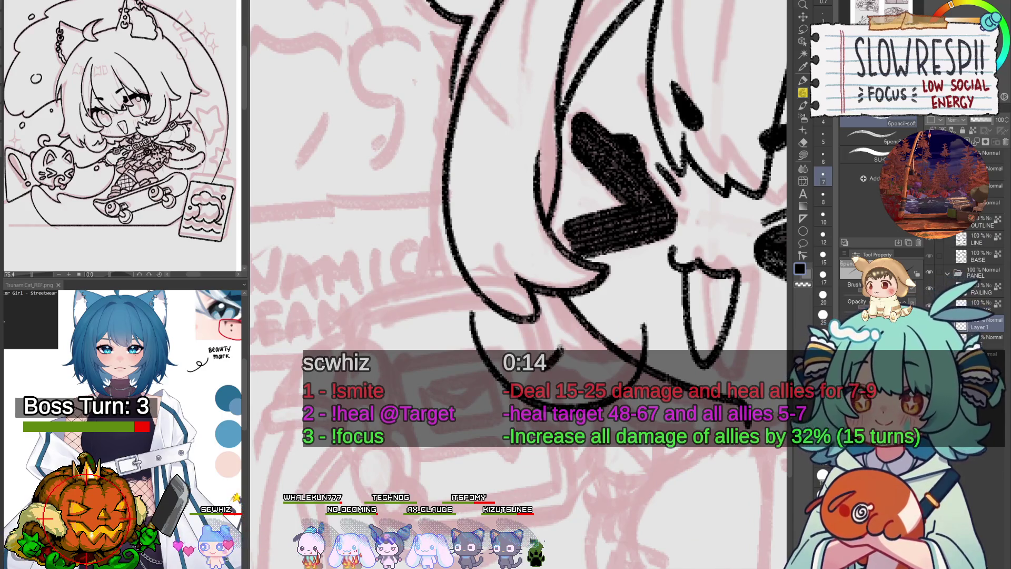
pyautogui.moveTo(548, 364)
pyautogui.mouseDown()
pyautogui.moveTo(584, 340)
pyautogui.moveTo(589, 368)
pyautogui.moveTo(576, 334)
pyautogui.moveTo(590, 366)
pyautogui.mouseUp()
pyautogui.hotkey('ctrl', 'z')
pyautogui.hotkey('ctrl', 'z')
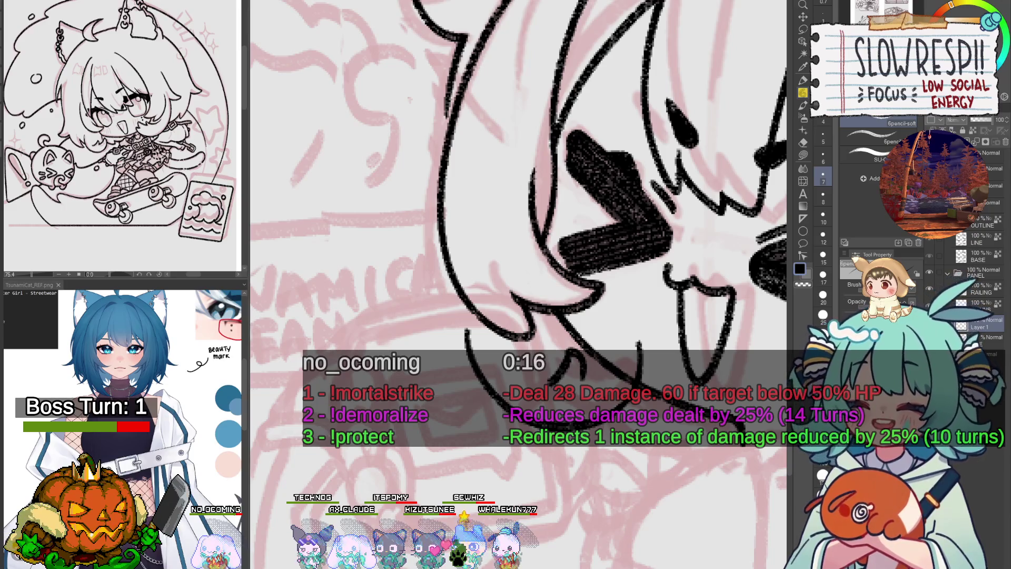
pyautogui.moveTo(518, 284); pyautogui.dragTo(477, 253)
pyautogui.moveTo(647, 352); pyautogui.dragTo(632, 380)
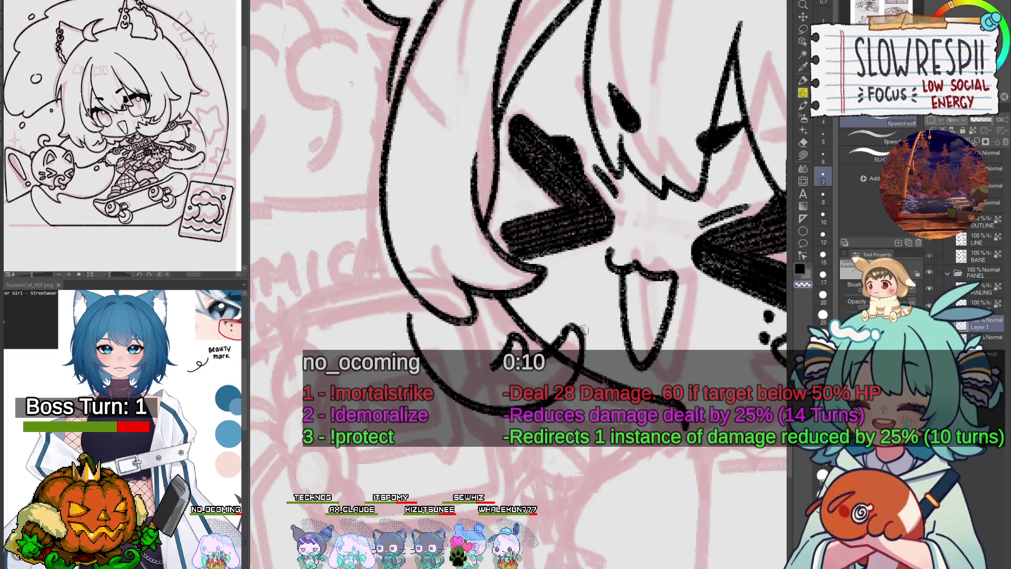
pyautogui.moveTo(587, 361); pyautogui.dragTo(588, 348)
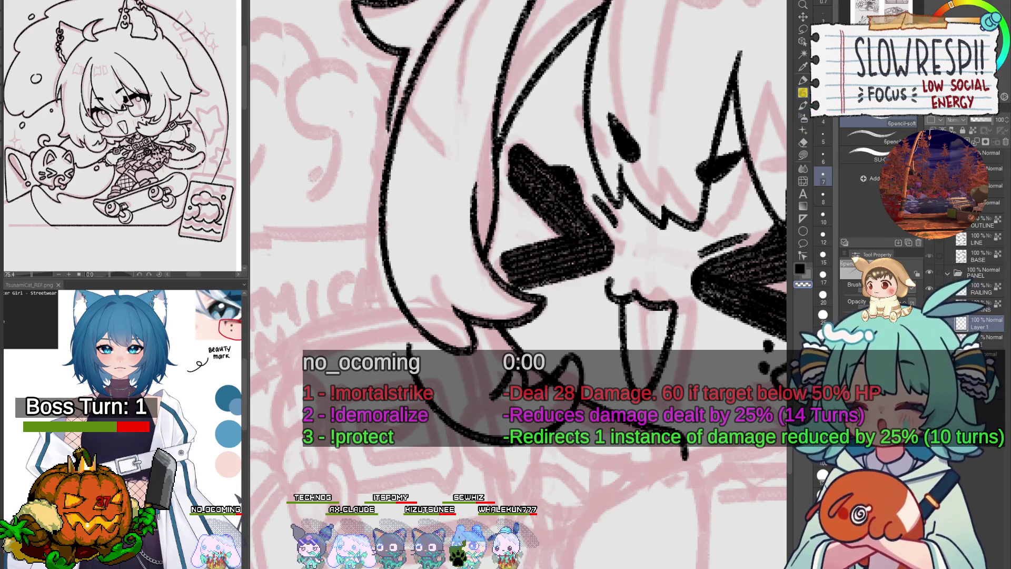
pyautogui.scroll(-2, 439, 343)
pyautogui.scroll(-1, 439, 343)
pyautogui.scroll(-1, 439, 343)
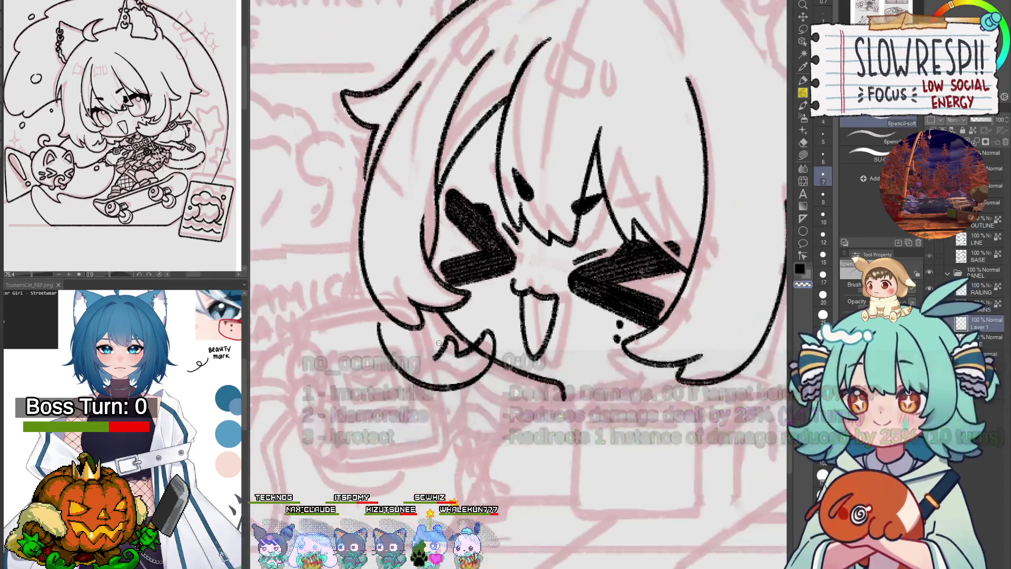
pyautogui.moveTo(438, 343); pyautogui.dragTo(493, 318)
pyautogui.scroll(2, 493, 319)
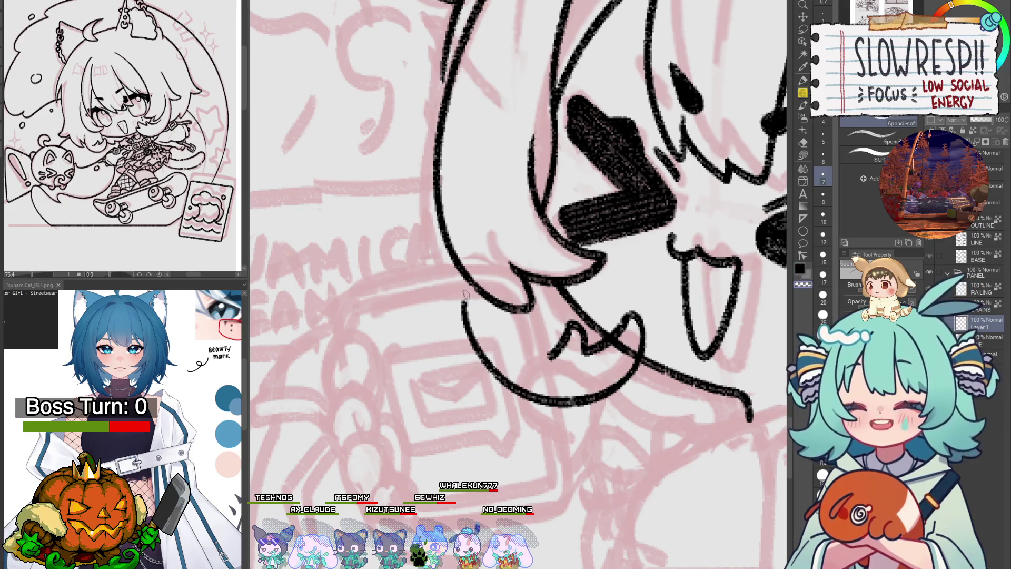
# - Ink short strokes below the chin on the mirrored canvas, then flip it back to normal
pyautogui.scroll(-3, 474, 268)
pyautogui.scroll(-1, 480, 248)
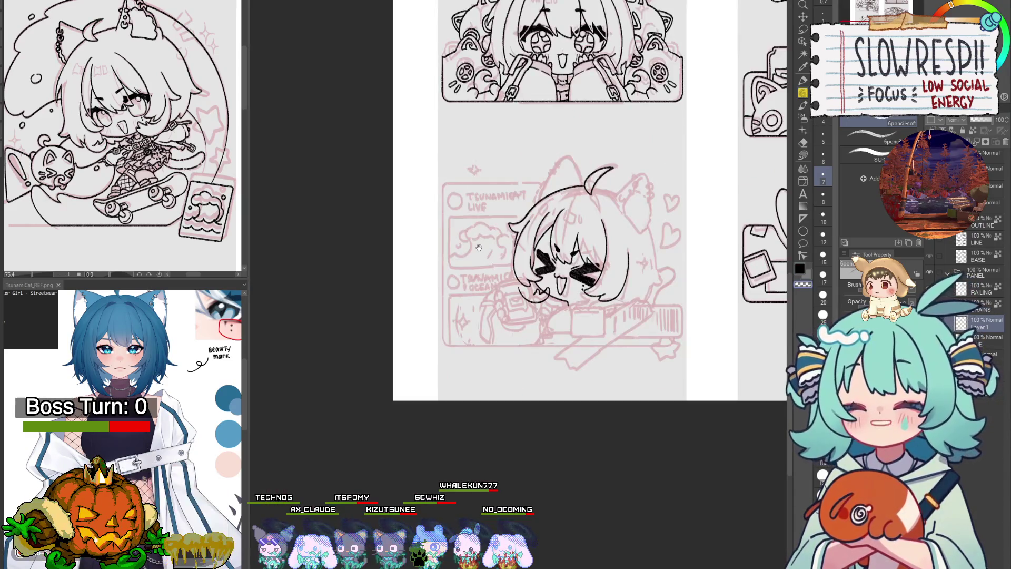
pyautogui.scroll(3, 479, 248)
pyautogui.press('h')
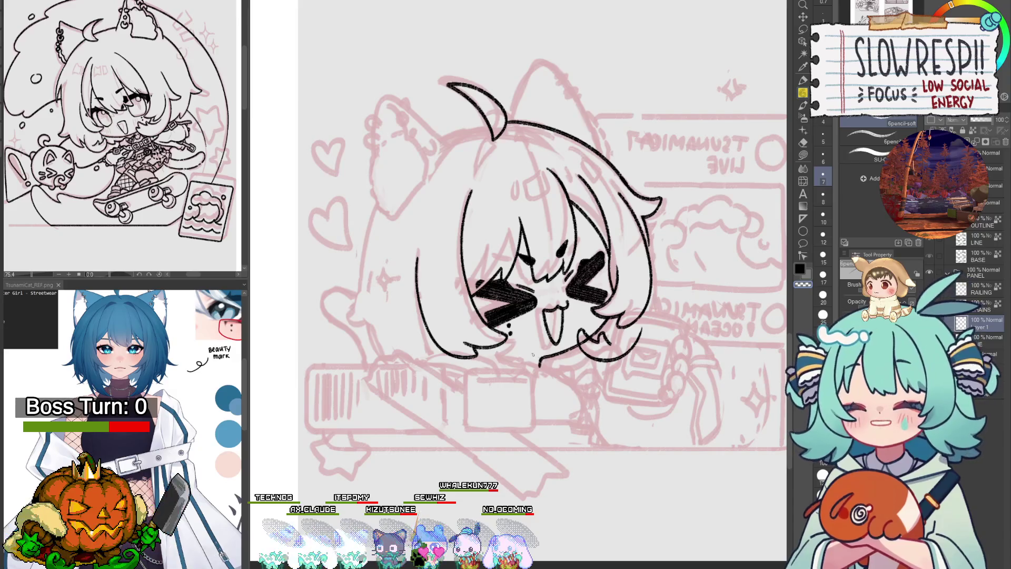
pyautogui.scroll(2, 508, 352)
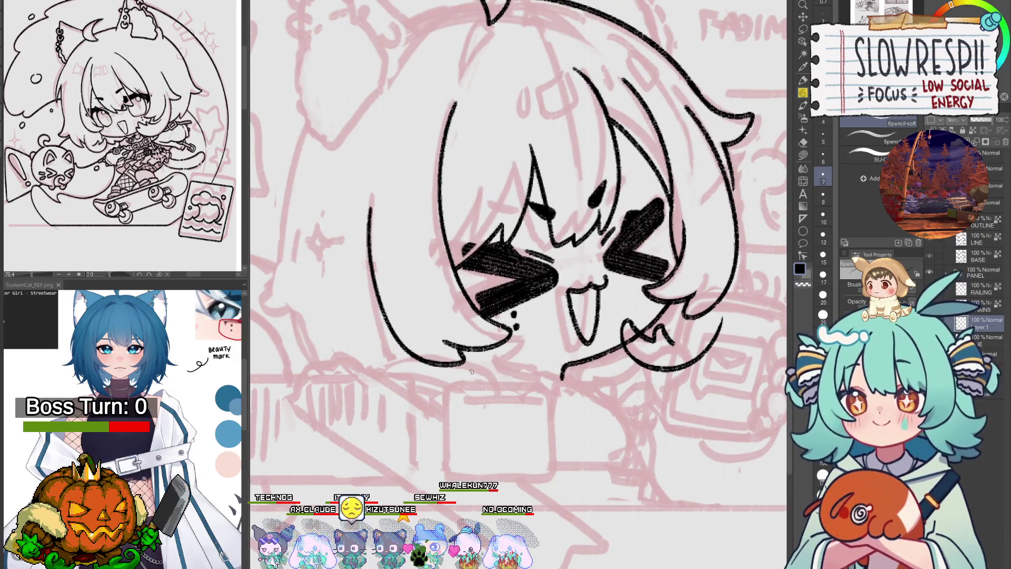
pyautogui.moveTo(493, 349); pyautogui.dragTo(515, 371)
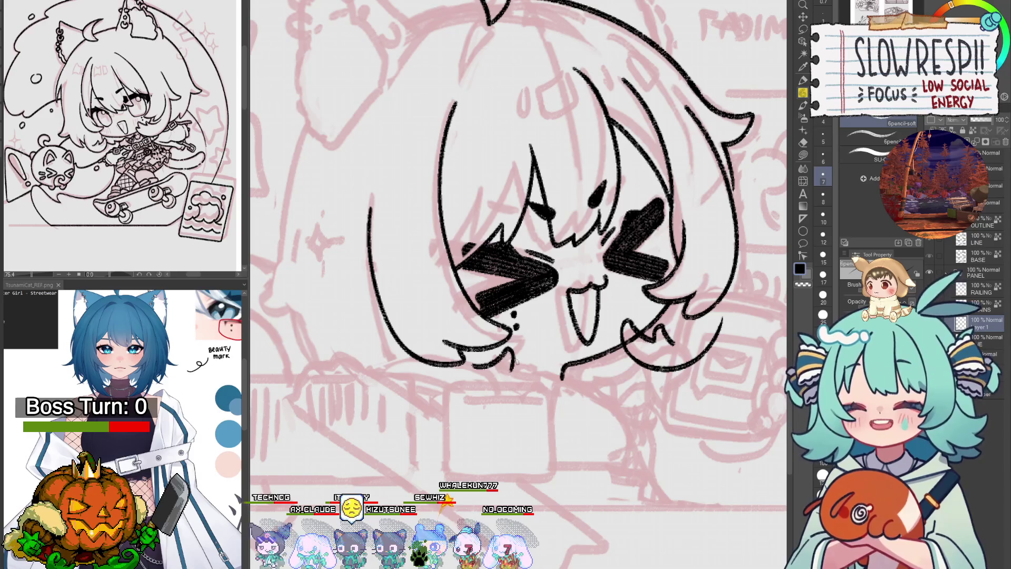
pyautogui.press('h')
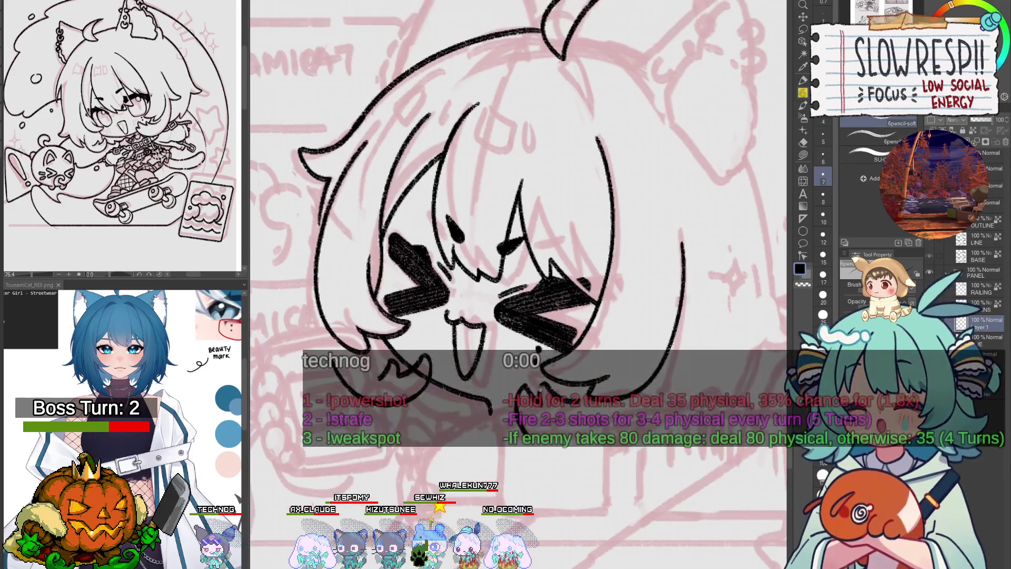
pyautogui.moveTo(519, 285); pyautogui.dragTo(526, 300)
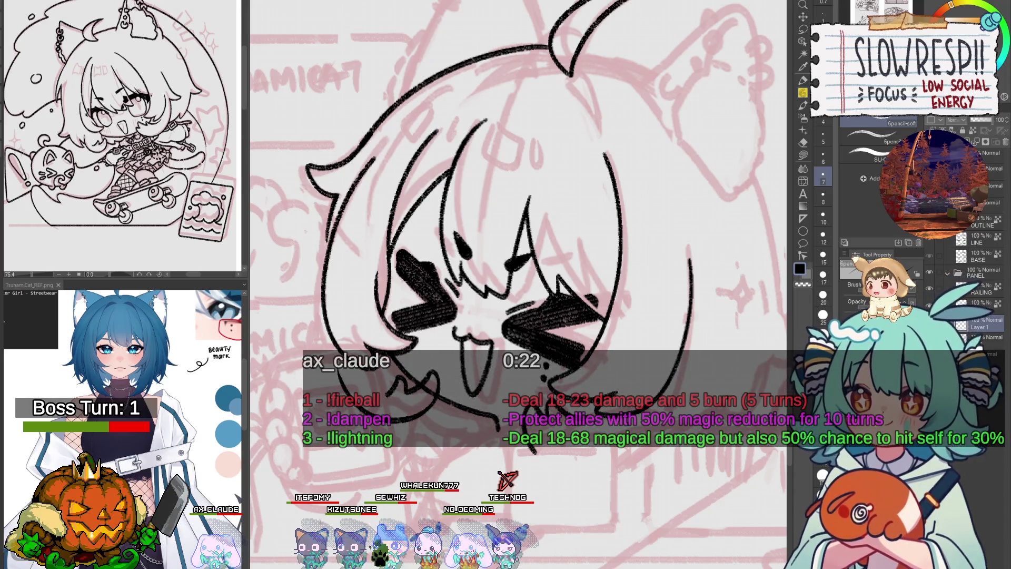
# - Zoom in and out and mirror the canvas to review the lineart
pyautogui.scroll(1, 582, 306)
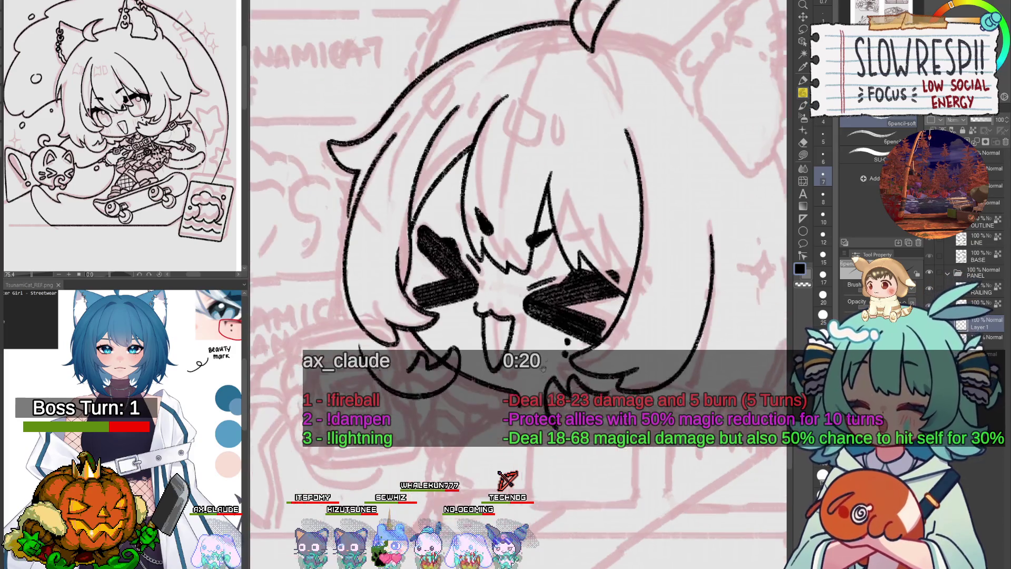
pyautogui.scroll(2, 577, 326)
pyautogui.scroll(1, 571, 353)
pyautogui.scroll(1, 564, 379)
pyautogui.scroll(-1, 563, 382)
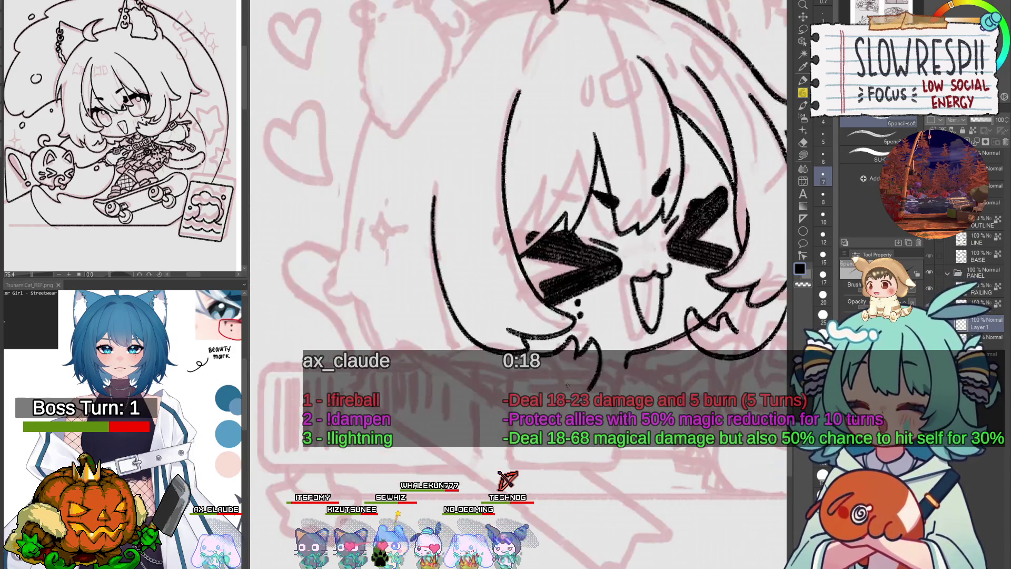
pyautogui.scroll(-2, 559, 379)
pyautogui.scroll(-1, 443, 377)
pyautogui.scroll(2, 443, 377)
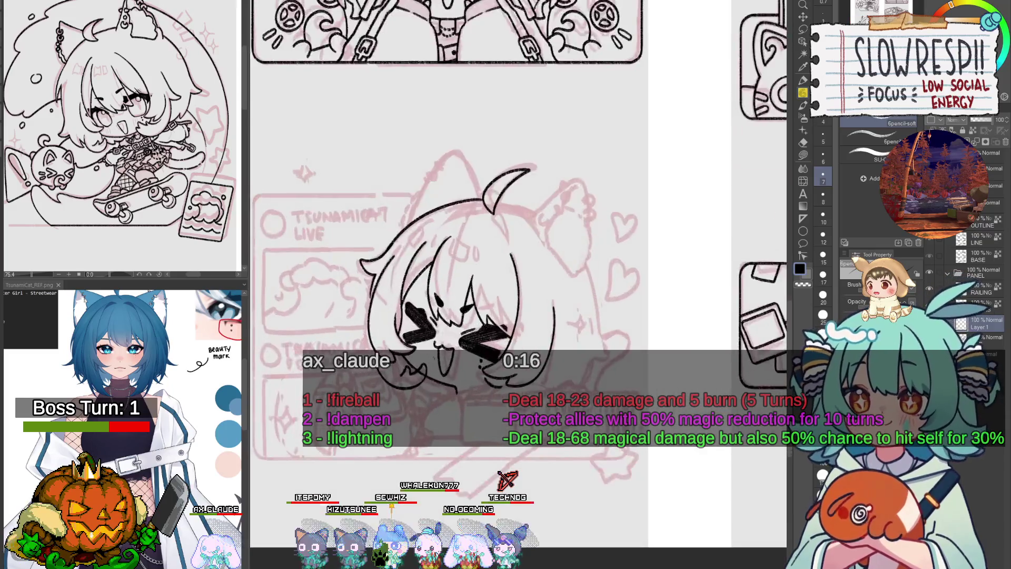
pyautogui.press('h')
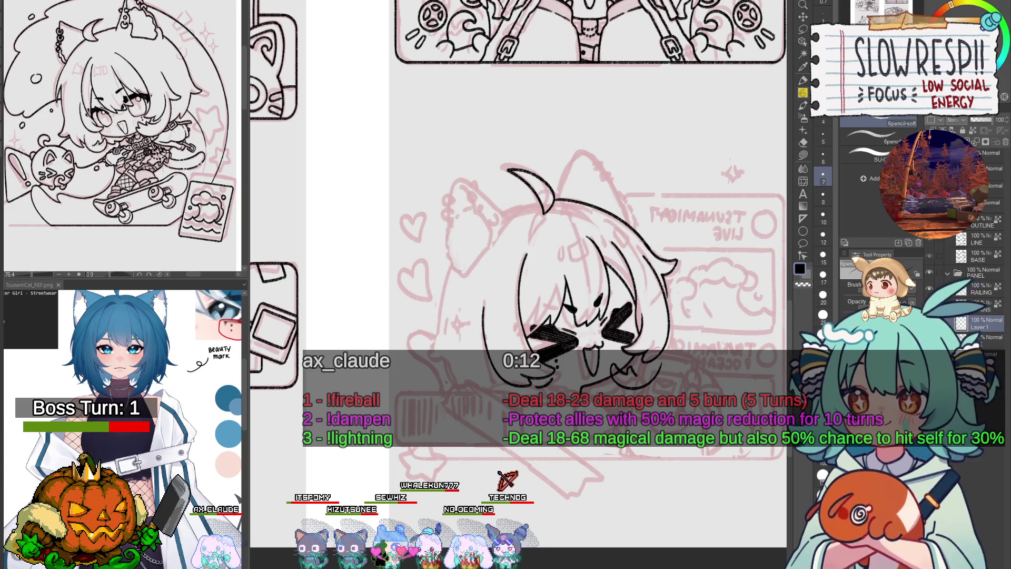
pyautogui.moveTo(518, 284); pyautogui.dragTo(510, 306)
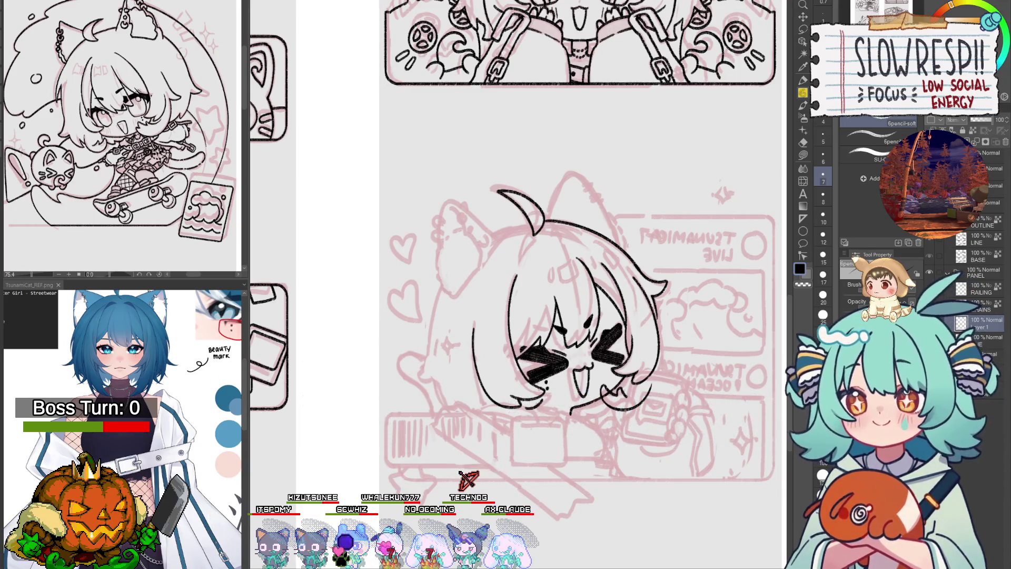
# - Draw the lower-left hair curve, undo the overly long version and redraw it shorter
pyautogui.moveTo(527, 290); pyautogui.dragTo(488, 268)
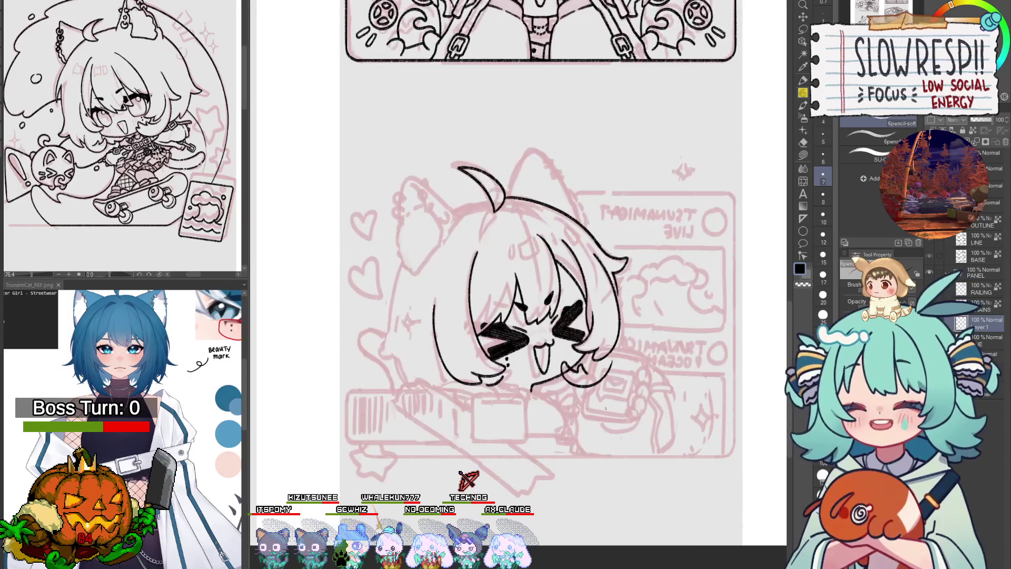
pyautogui.scroll(3, 580, 398)
pyautogui.moveTo(411, 282)
pyautogui.mouseDown()
pyautogui.moveTo(510, 390)
pyautogui.moveTo(476, 382)
pyautogui.mouseUp()
pyautogui.hotkey('ctrl', 'z')
pyautogui.hotkey('ctrl', 'z')
pyautogui.moveTo(410, 284); pyautogui.dragTo(488, 337)
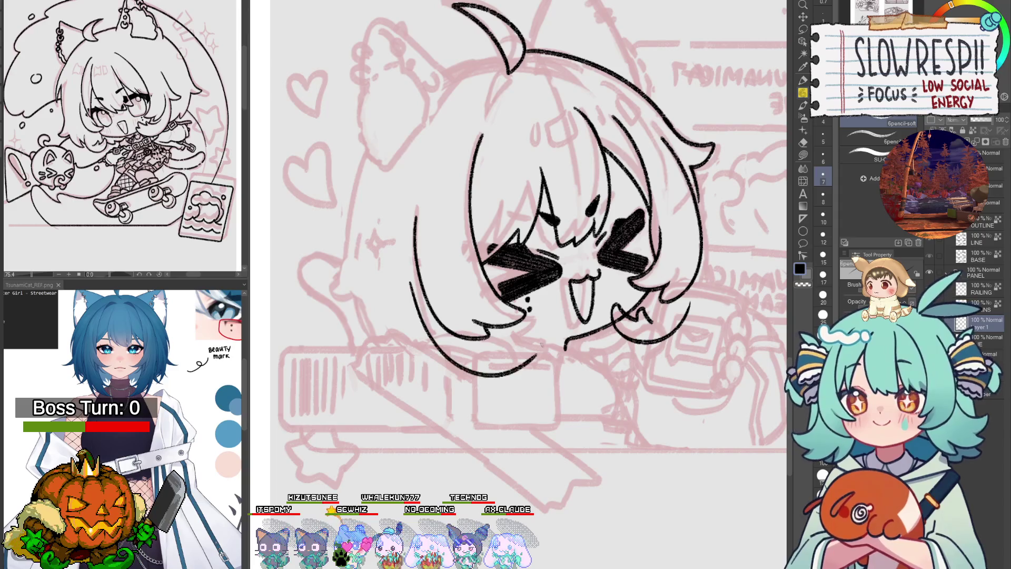
# - Draw a longer sweeping lower-left hair curve and check it on the mirrored canvas
pyautogui.moveTo(404, 279)
pyautogui.mouseDown()
pyautogui.moveTo(537, 364)
pyautogui.moveTo(527, 361)
pyautogui.mouseUp()
pyautogui.hotkey('ctrl', 'z')
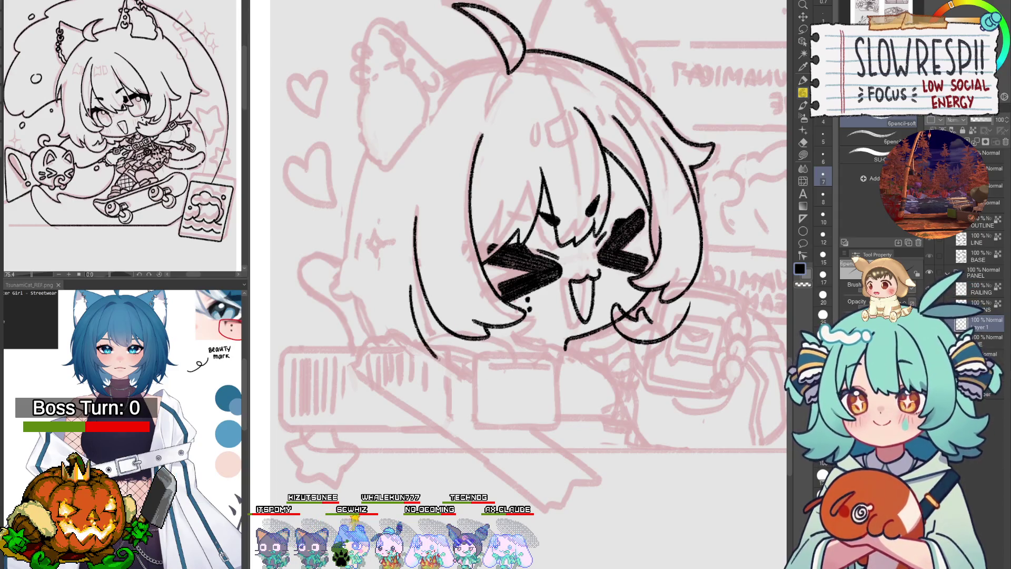
pyautogui.moveTo(470, 271); pyautogui.dragTo(472, 287)
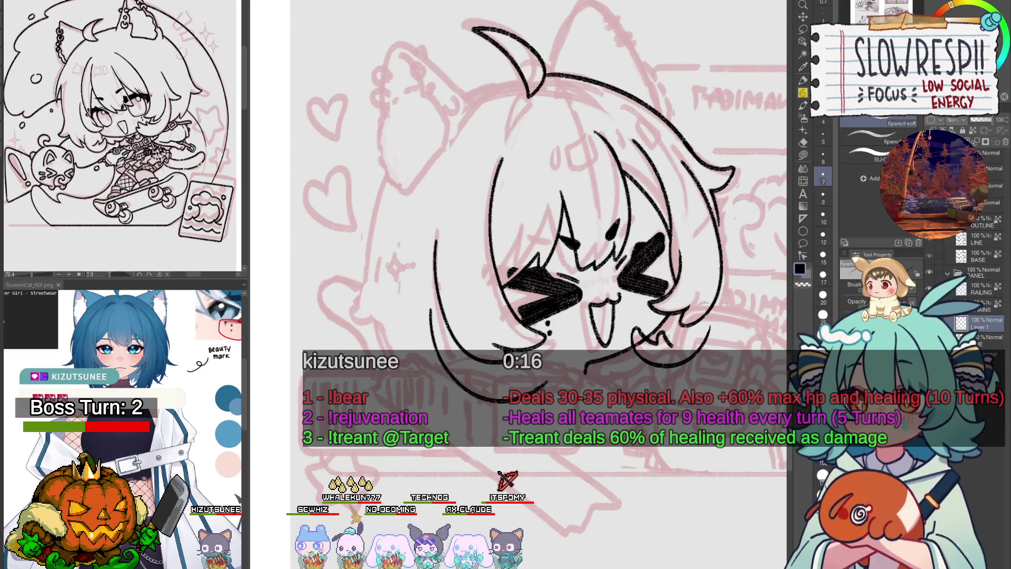
pyautogui.press('h')
pyautogui.press('h')
pyautogui.press('h')
pyautogui.press('h')
pyautogui.press('h')
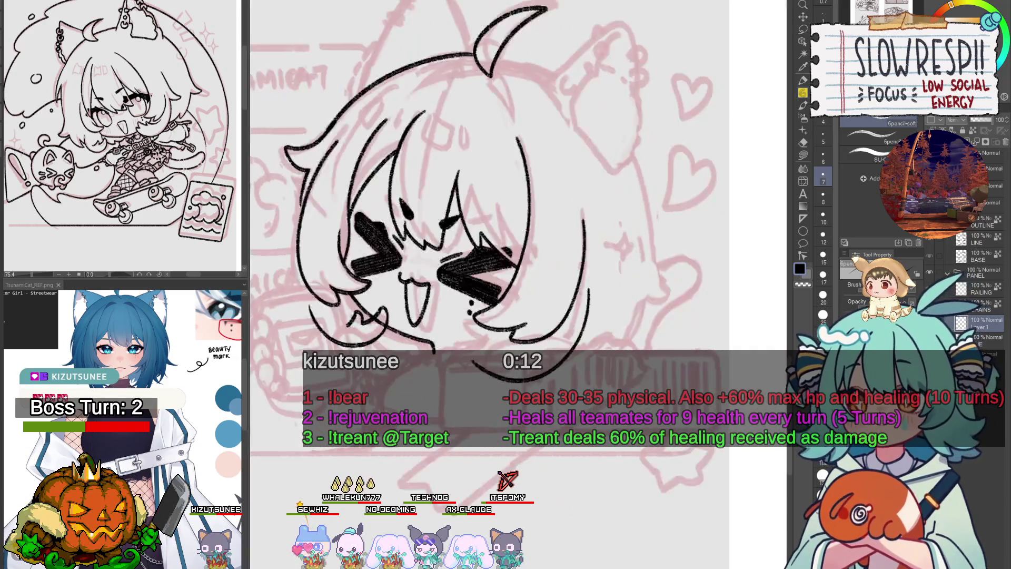
pyautogui.press('h')
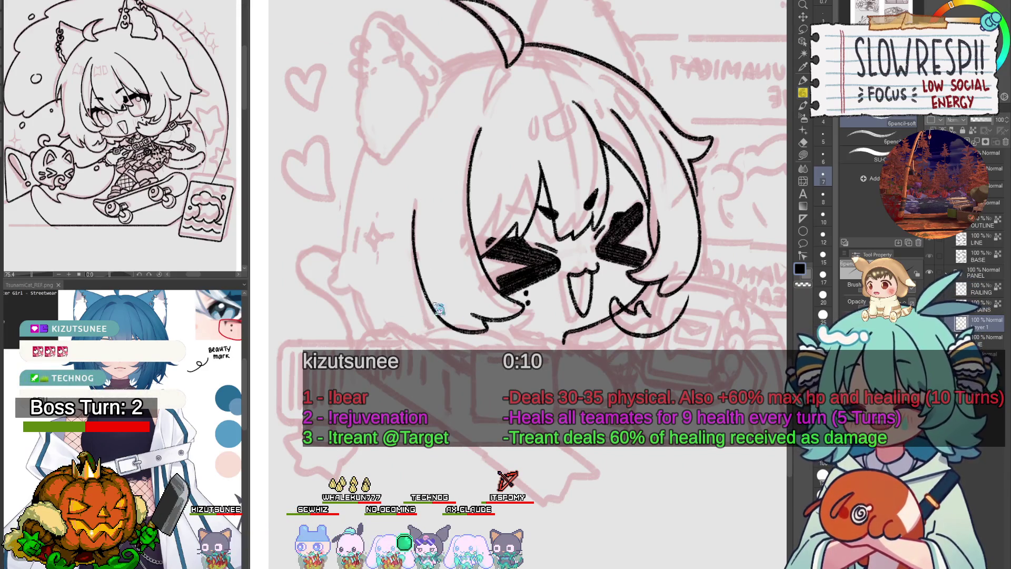
# - Extend the left hair line so it curves under the face, mirroring to check symmetry
pyautogui.moveTo(411, 268); pyautogui.dragTo(530, 358)
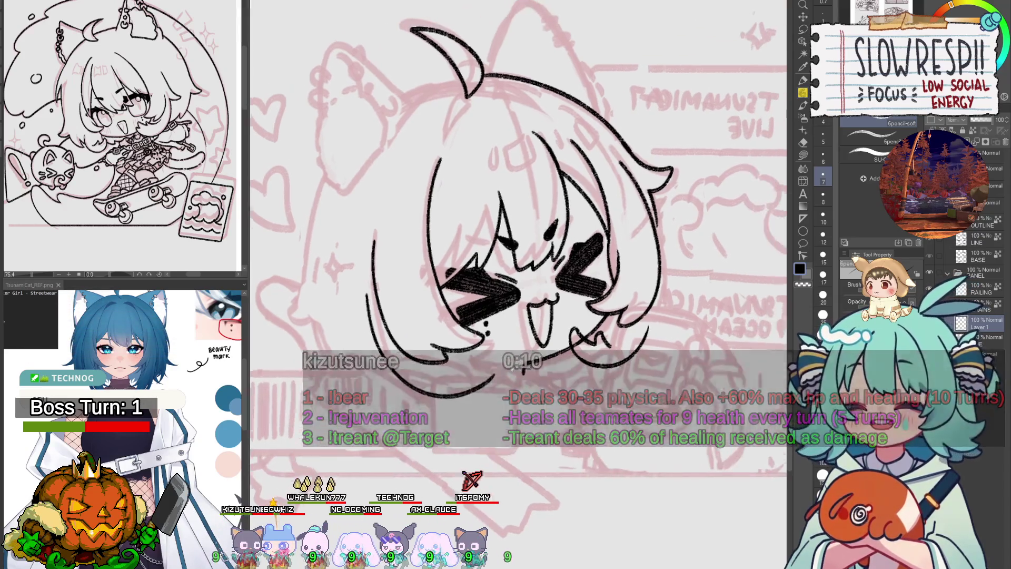
pyautogui.moveTo(532, 292); pyautogui.dragTo(516, 350)
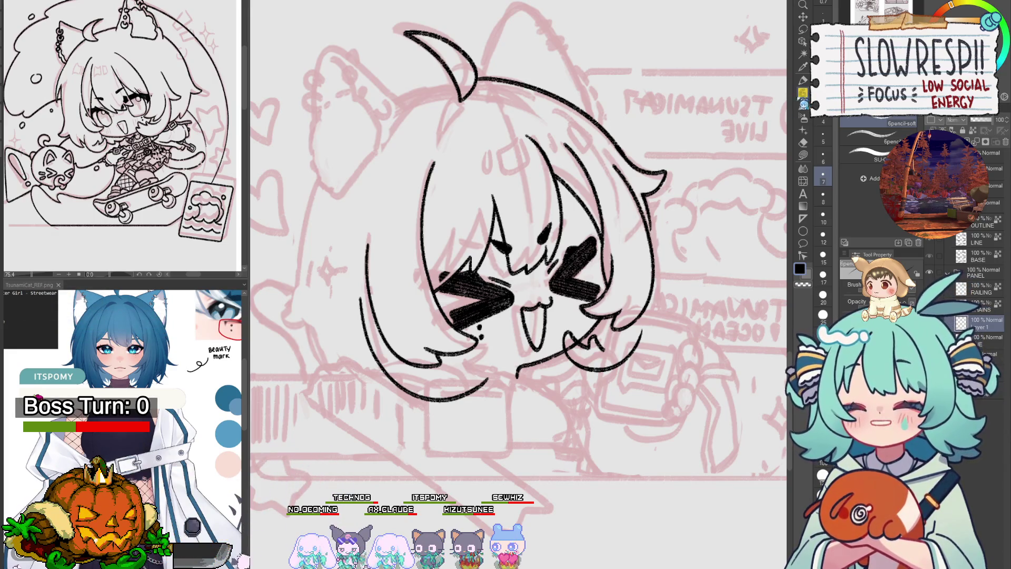
pyautogui.moveTo(544, 428)
pyautogui.mouseDown()
pyautogui.moveTo(558, 379)
pyautogui.moveTo(588, 367)
pyautogui.moveTo(585, 387)
pyautogui.moveTo(591, 376)
pyautogui.mouseUp()
pyautogui.press('h')
pyautogui.press('h')
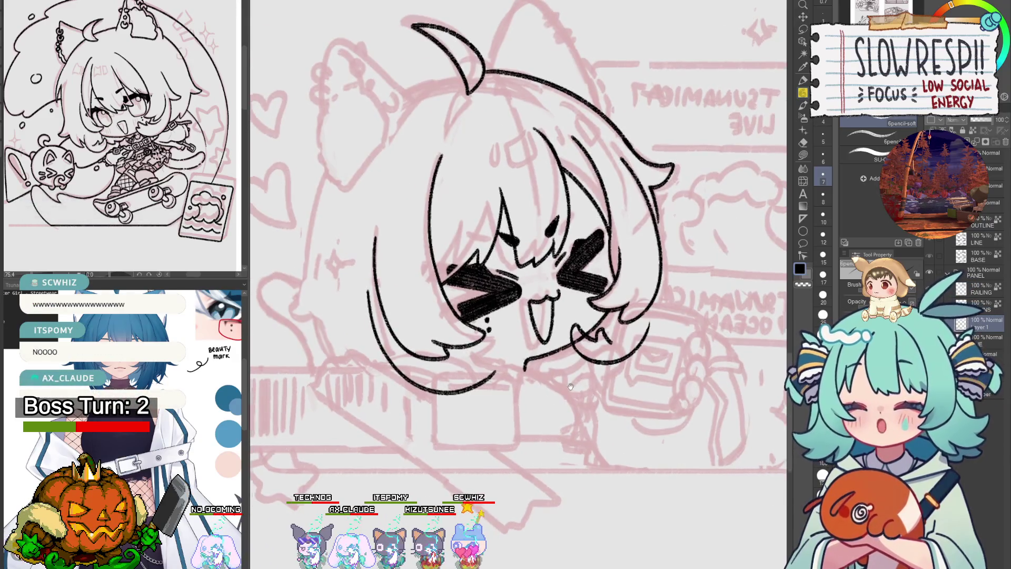
pyautogui.press('h')
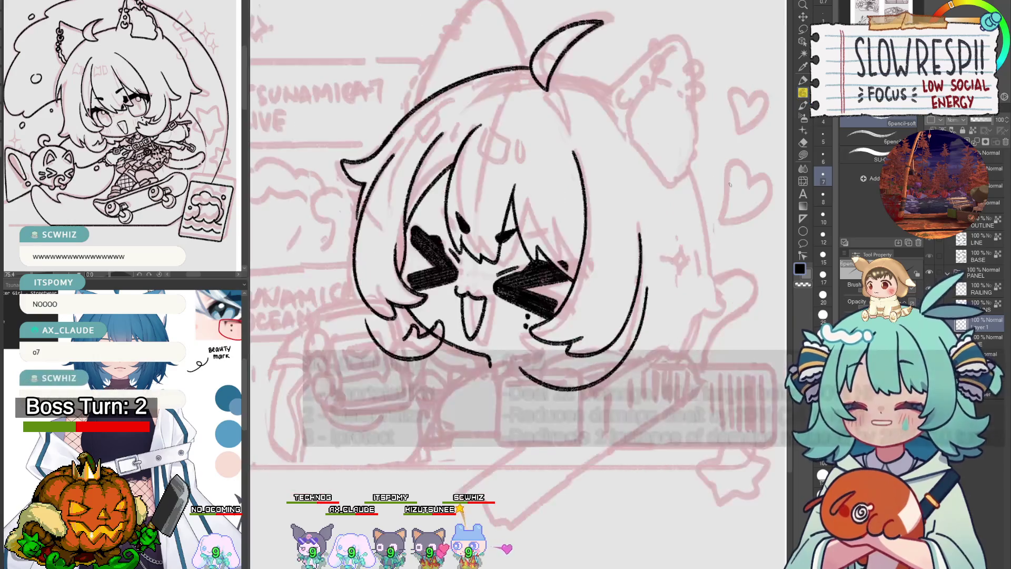
pyautogui.press('h')
pyautogui.scroll(2, 508, 349)
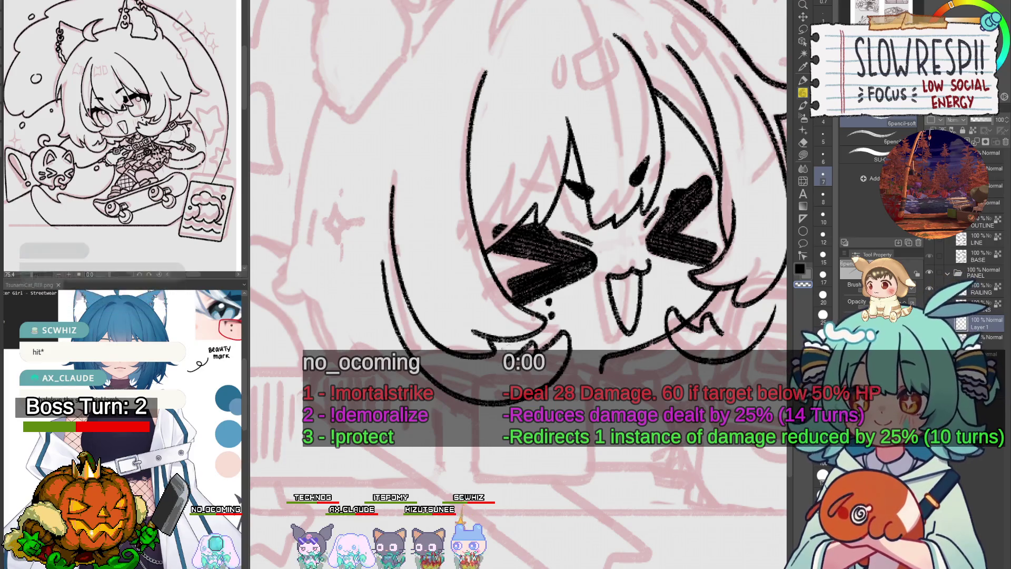
pyautogui.scroll(-3, 533, 354)
pyautogui.hscroll(2, 534, 354)
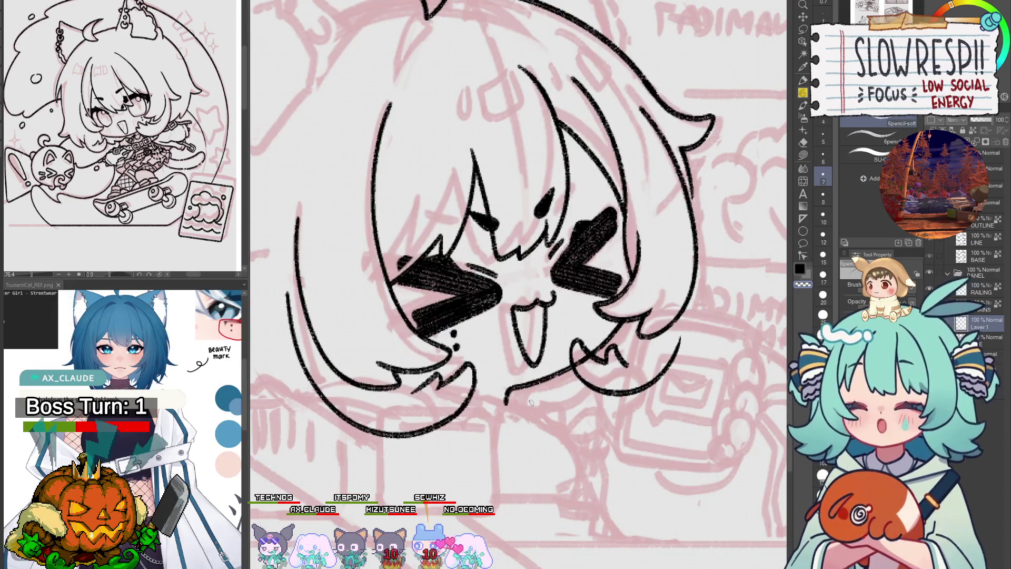
pyautogui.hscroll(2, 553, 402)
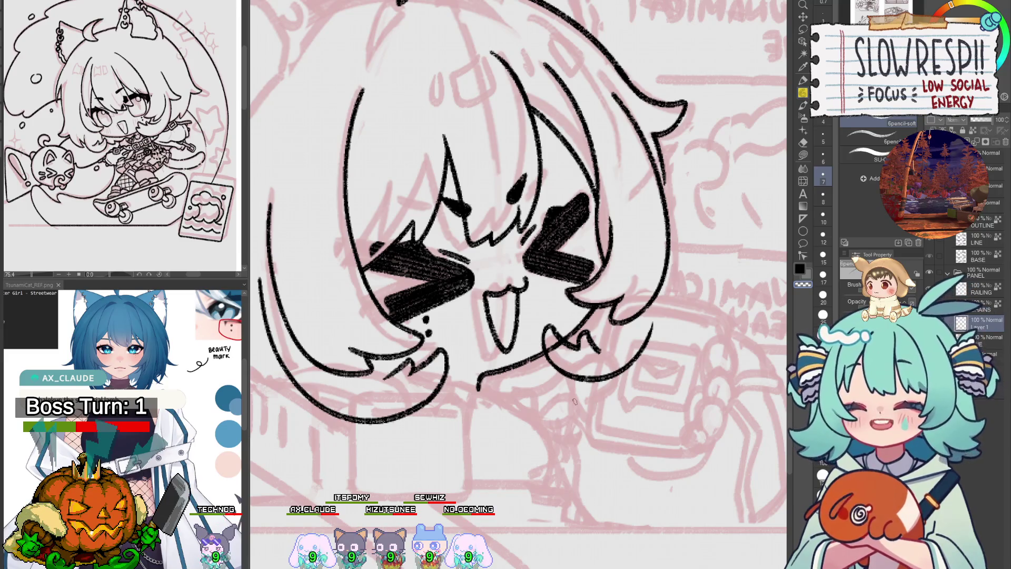
pyautogui.moveTo(574, 401); pyautogui.dragTo(577, 312)
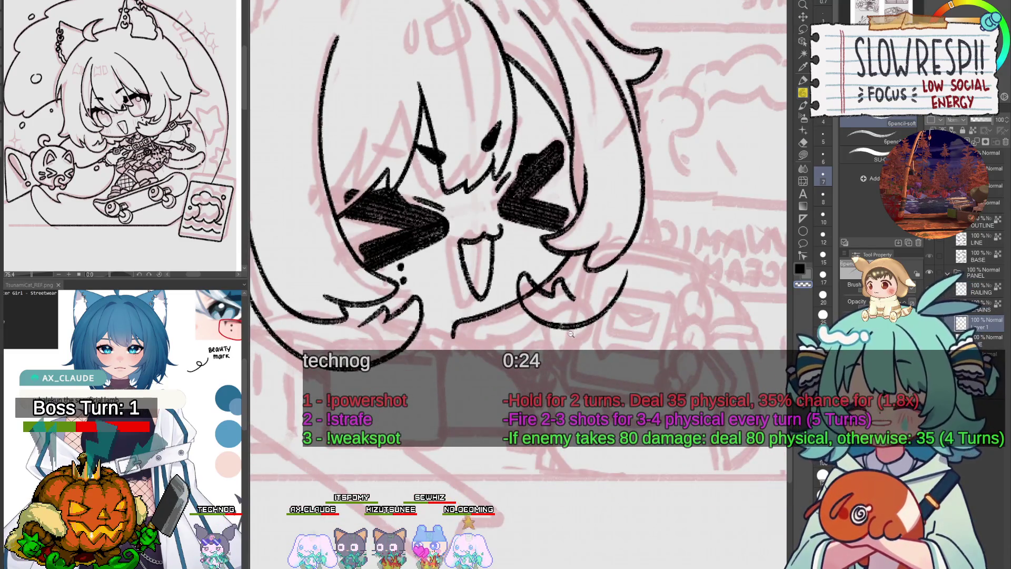
pyautogui.keyDown('ctrl'); pyautogui.keyDown('alt'); pyautogui.click(571, 334); pyautogui.keyUp('alt'); pyautogui.keyUp('ctrl')
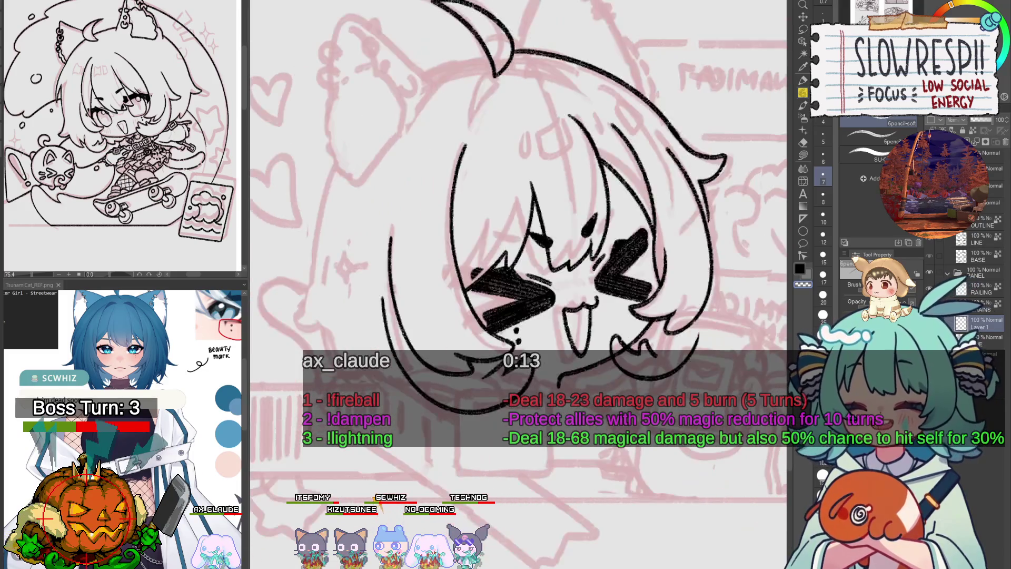
# - Ink a curved line down the left of the face, redrawing it after two undos
pyautogui.scroll(-5, 457, 406)
pyautogui.scroll(4, 494, 239)
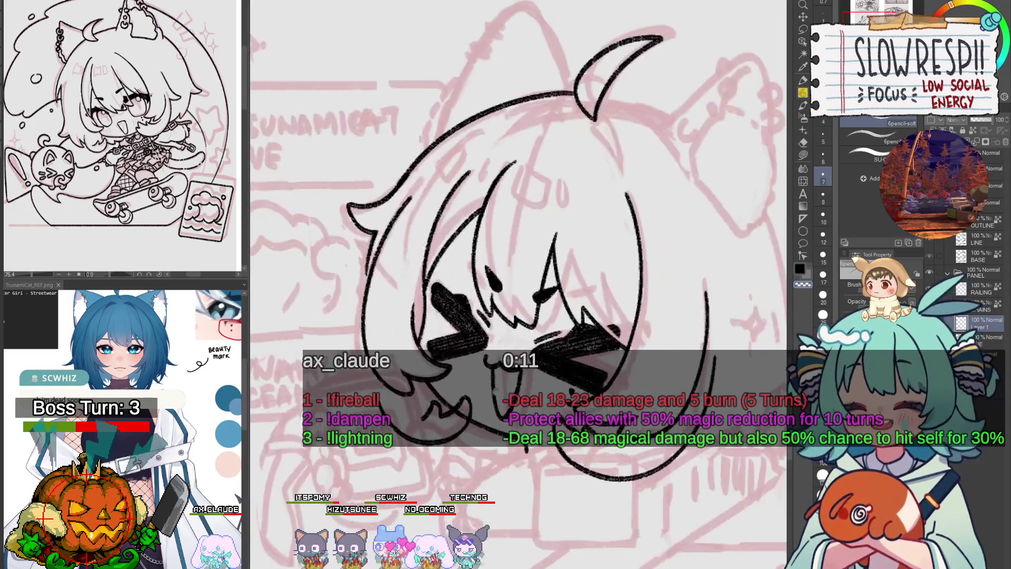
pyautogui.scroll(1, 494, 239)
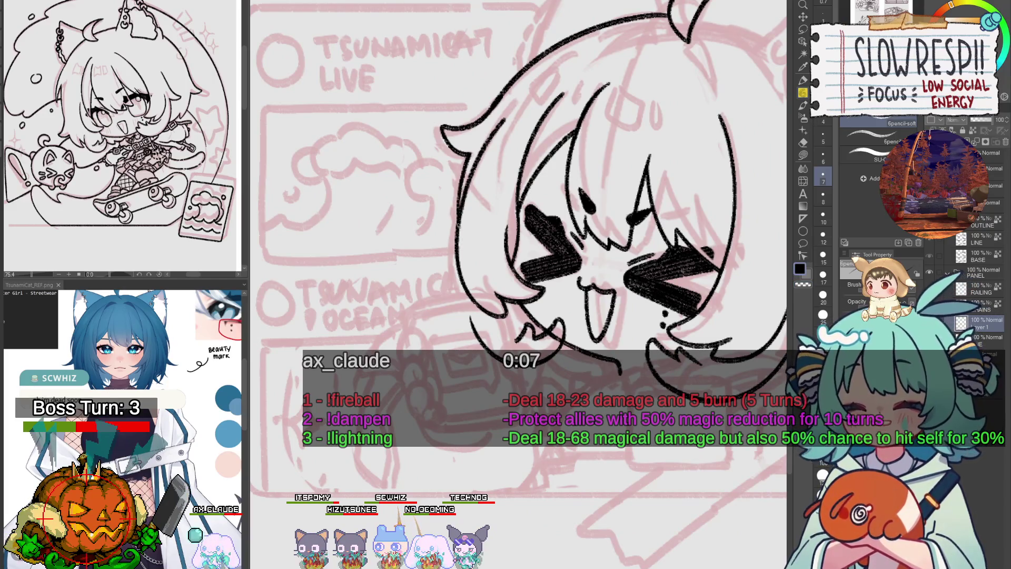
pyautogui.moveTo(454, 248); pyautogui.dragTo(475, 382)
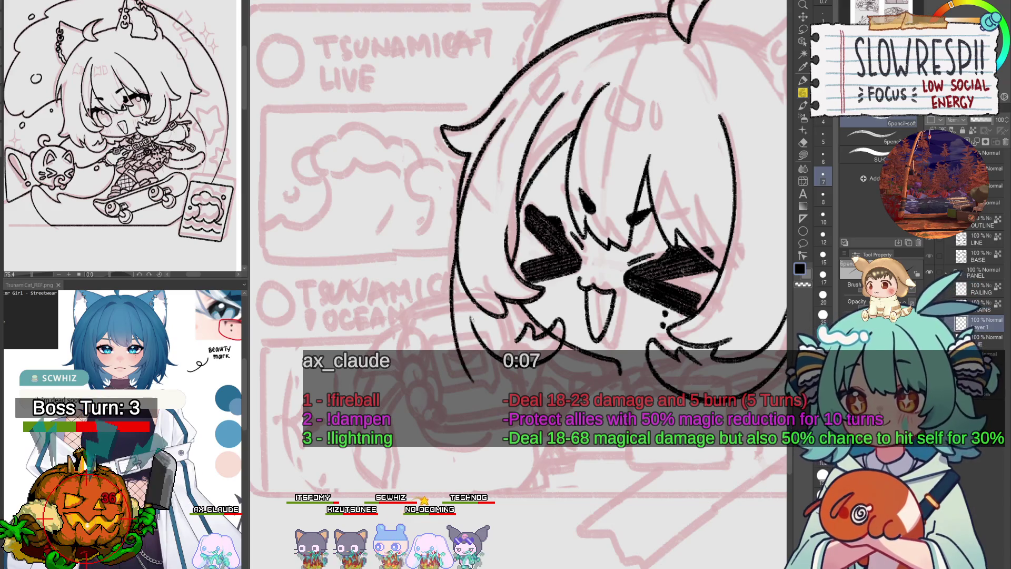
pyautogui.hotkey('ctrl', 'z')
pyautogui.moveTo(453, 254); pyautogui.dragTo(477, 371)
pyautogui.hotkey('ctrl', 'z')
pyautogui.hotkey('ctrl', 'z')
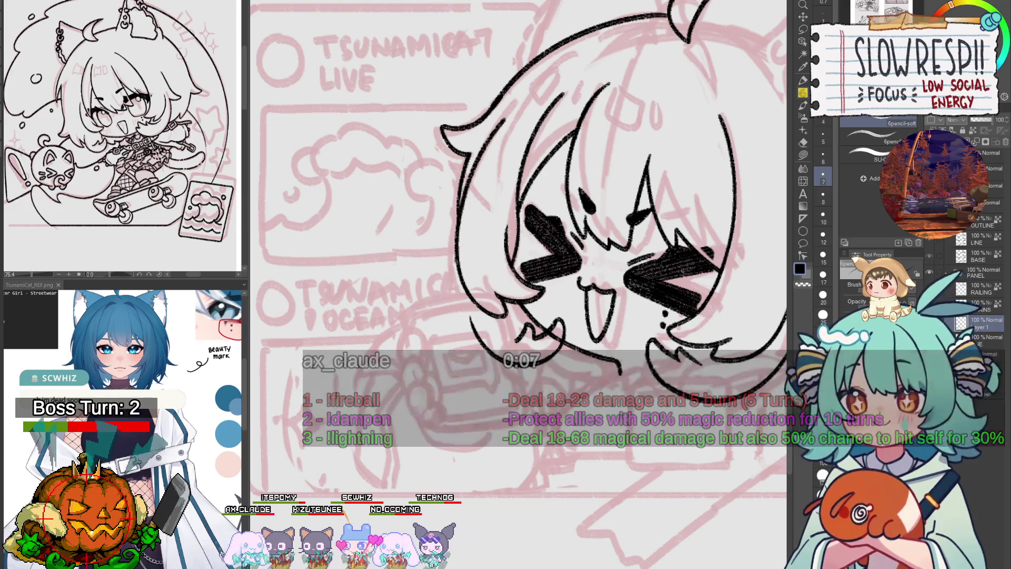
pyautogui.moveTo(457, 305); pyautogui.dragTo(477, 364)
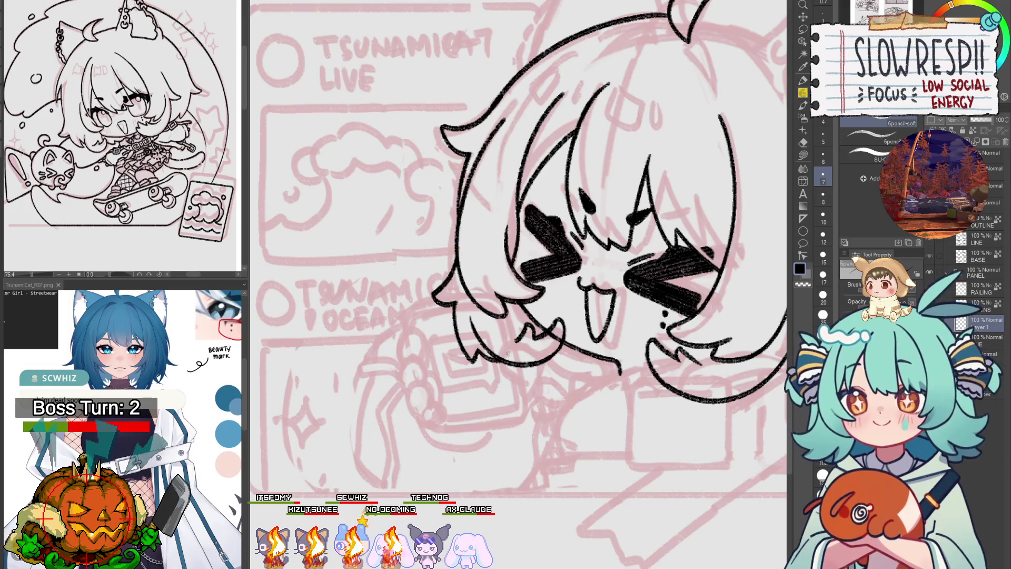
pyautogui.press('h')
pyautogui.press('h')
pyautogui.moveTo(534, 317); pyautogui.dragTo(543, 331)
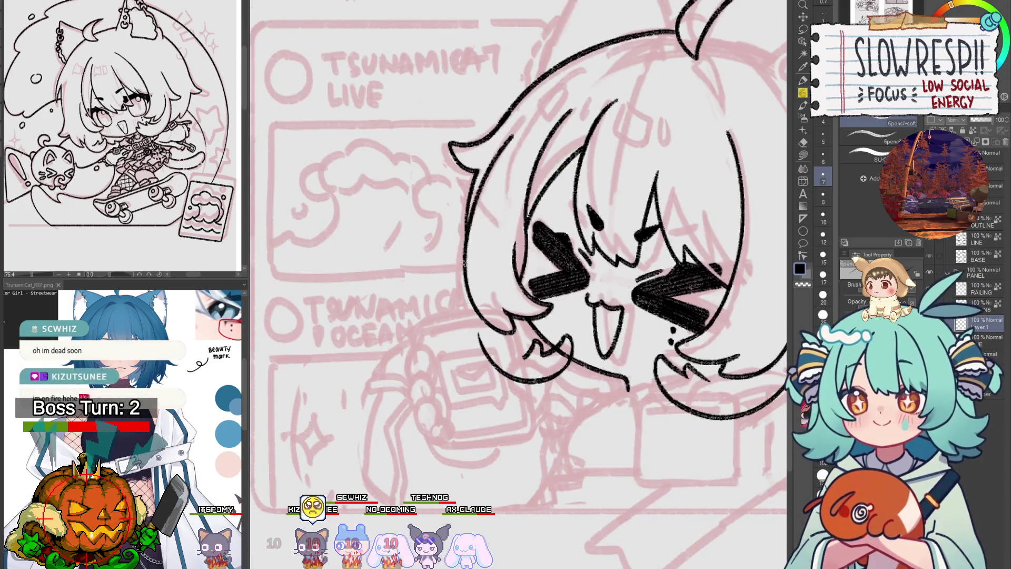
pyautogui.moveTo(477, 281); pyautogui.dragTo(474, 319)
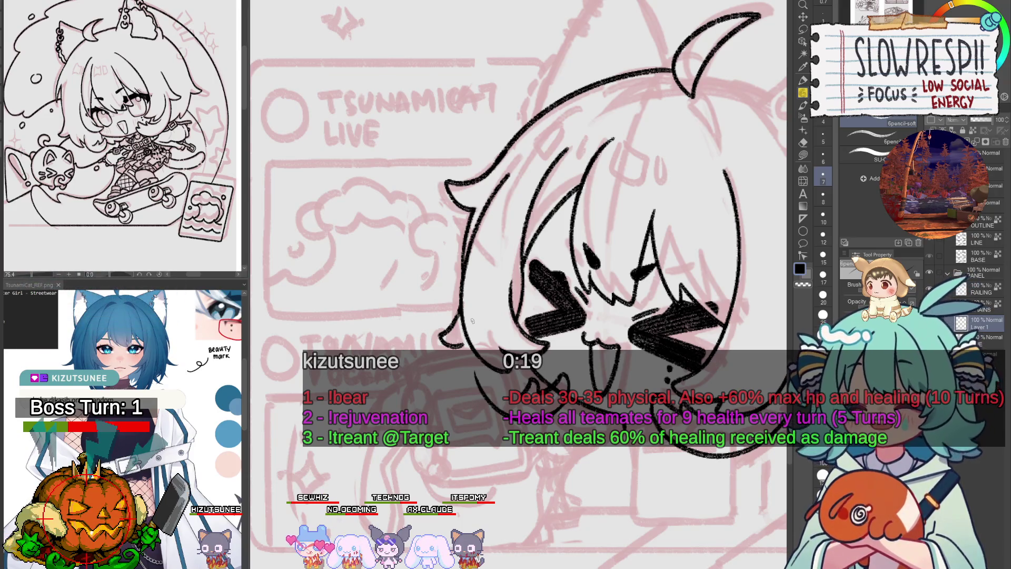
# - Ink hair strands at the lower-left of the head
pyautogui.moveTo(563, 341); pyautogui.dragTo(488, 298)
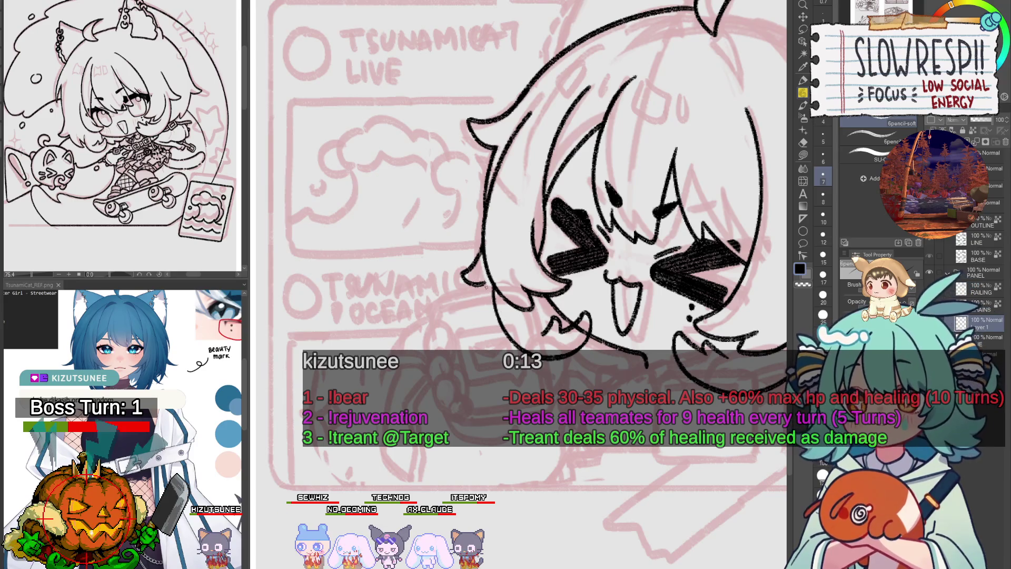
pyautogui.moveTo(487, 282)
pyautogui.mouseDown()
pyautogui.moveTo(476, 312)
pyautogui.moveTo(499, 326)
pyautogui.mouseUp()
pyautogui.scroll(-5, 590, 370)
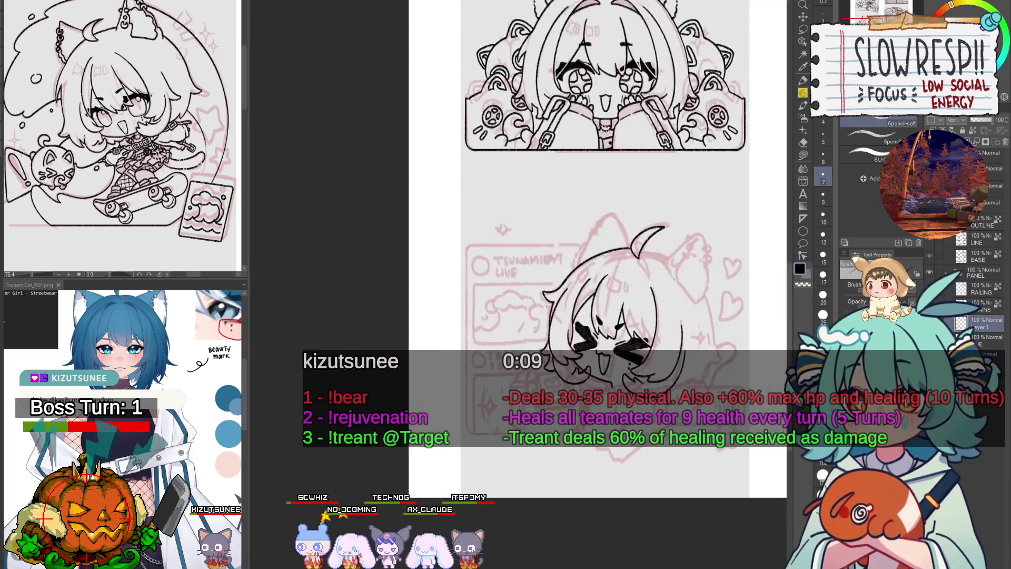
pyautogui.scroll(4, 553, 305)
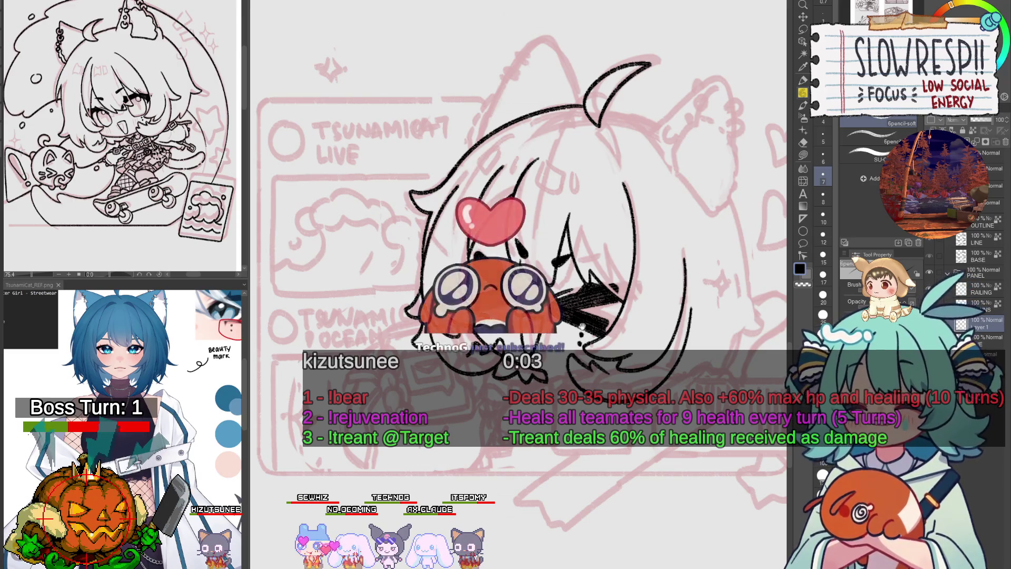
pyautogui.moveTo(518, 264); pyautogui.dragTo(509, 299)
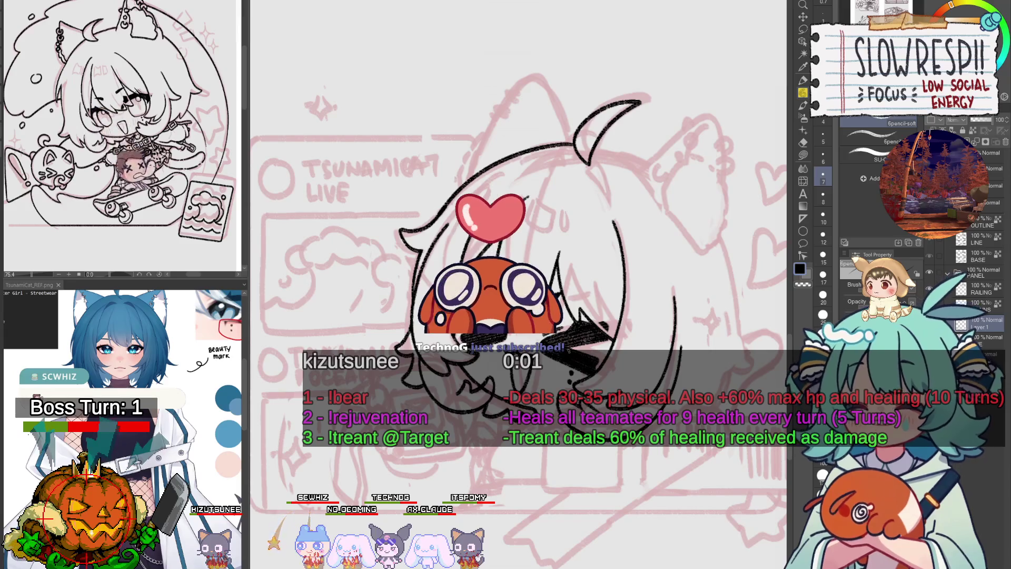